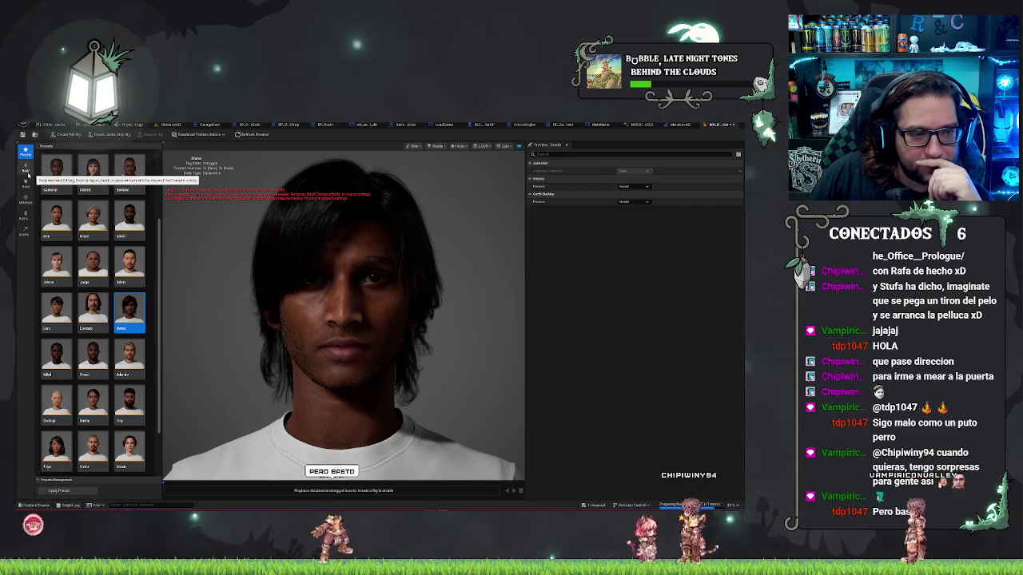
# - Browse the Head preset thumbnails and apply the Walter face preset
pyautogui.click(24, 185)
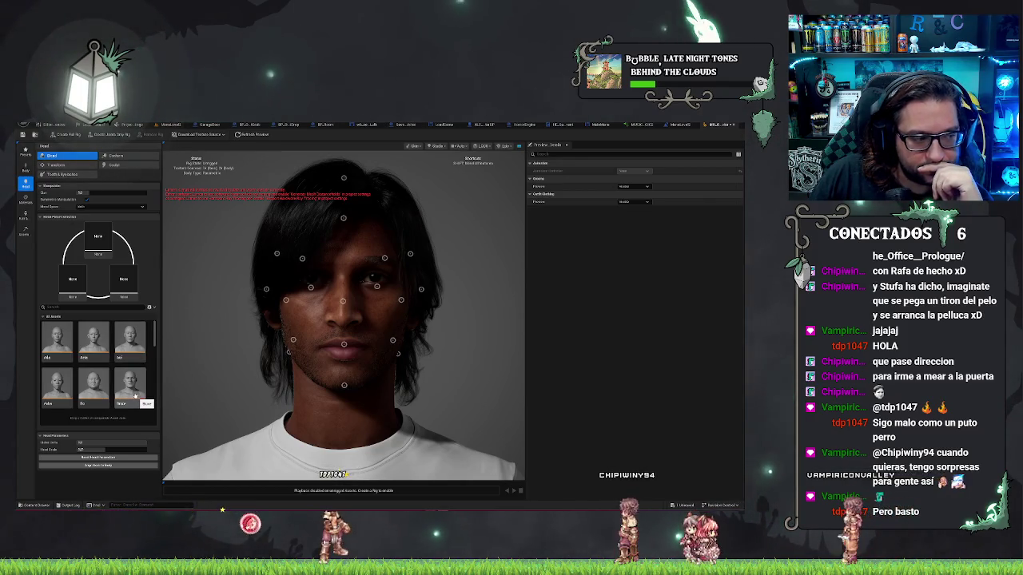
pyautogui.scroll(-5, 135, 391)
pyautogui.scroll(2, 134, 387)
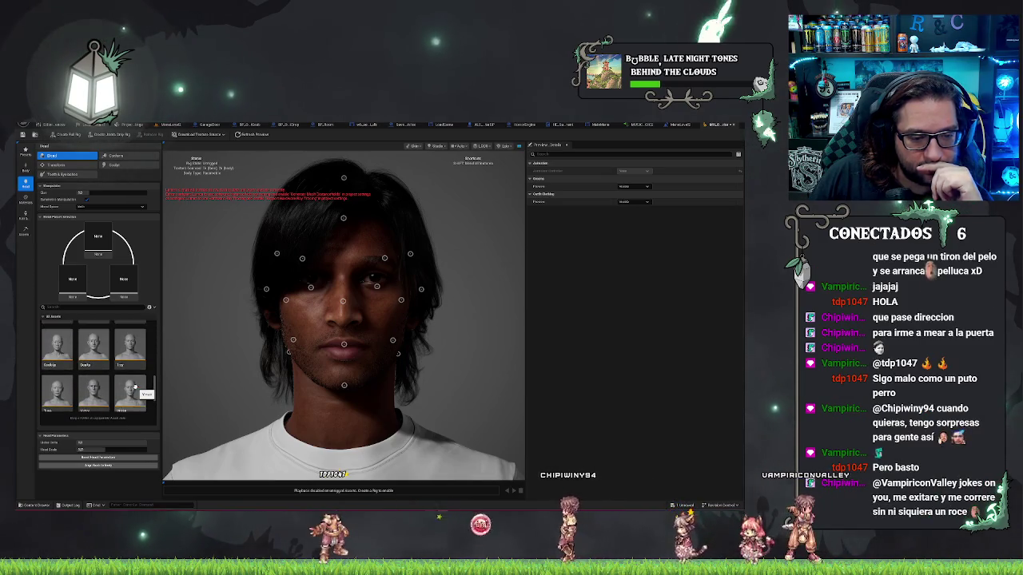
pyautogui.scroll(-3, 134, 388)
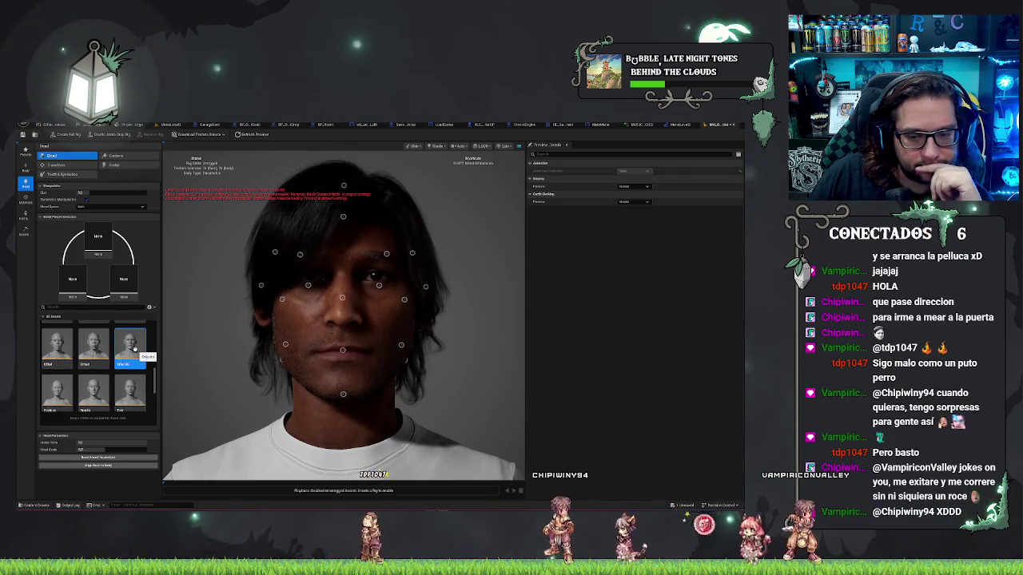
pyautogui.scroll(2, 135, 345)
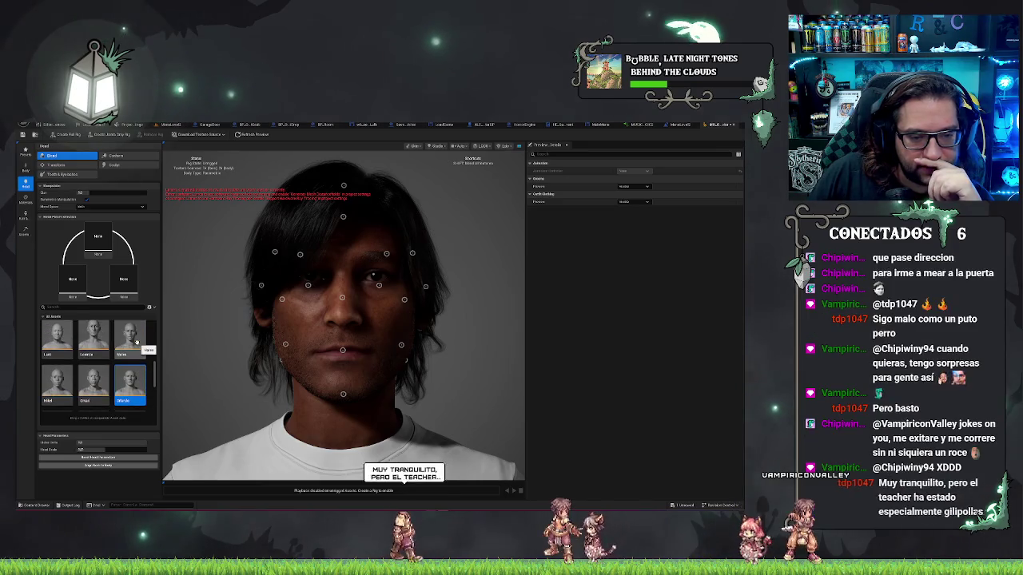
pyautogui.scroll(1, 136, 342)
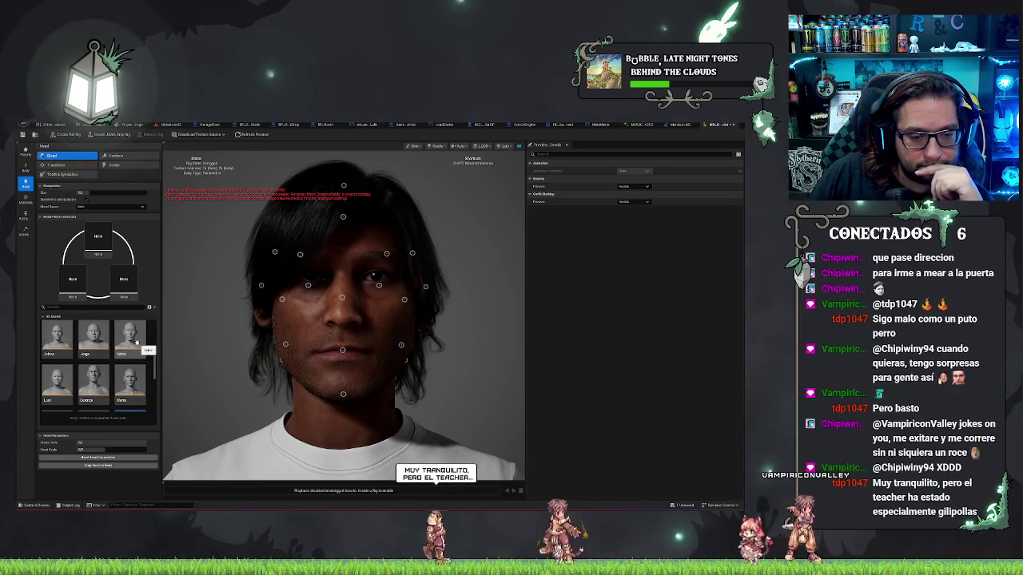
pyautogui.scroll(1, 139, 350)
pyautogui.scroll(1, 139, 350)
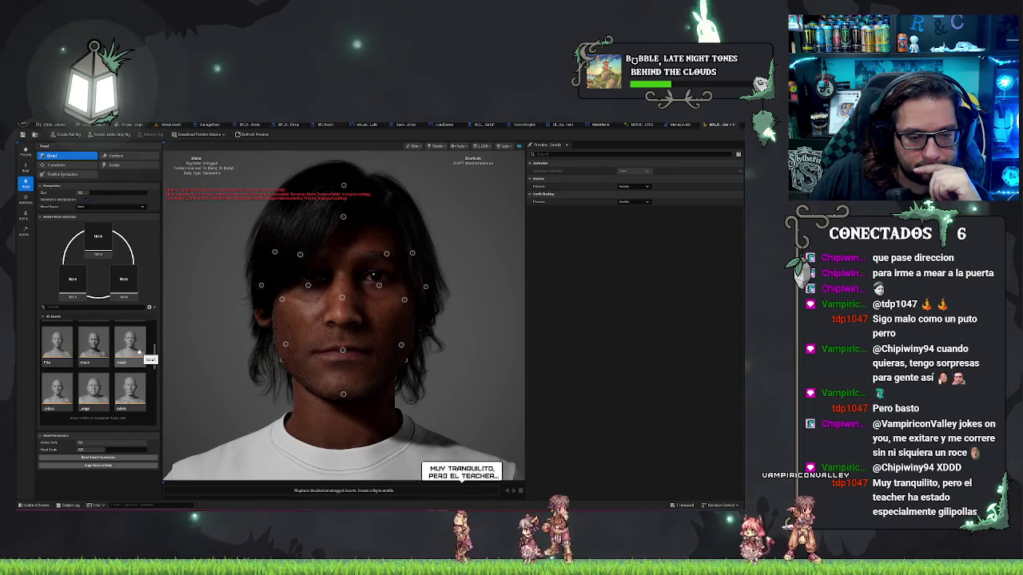
pyautogui.scroll(1, 139, 350)
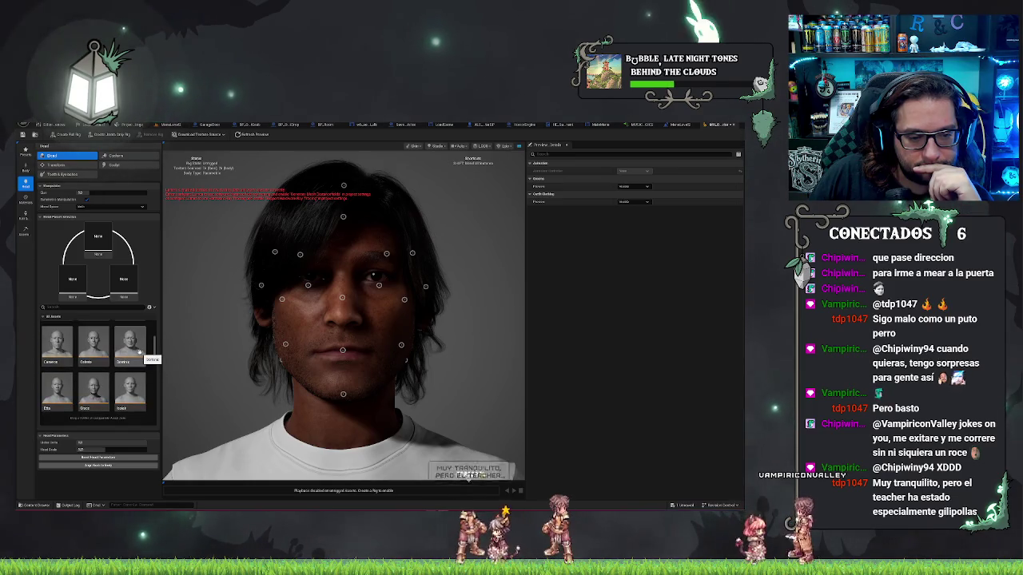
pyautogui.scroll(1, 140, 350)
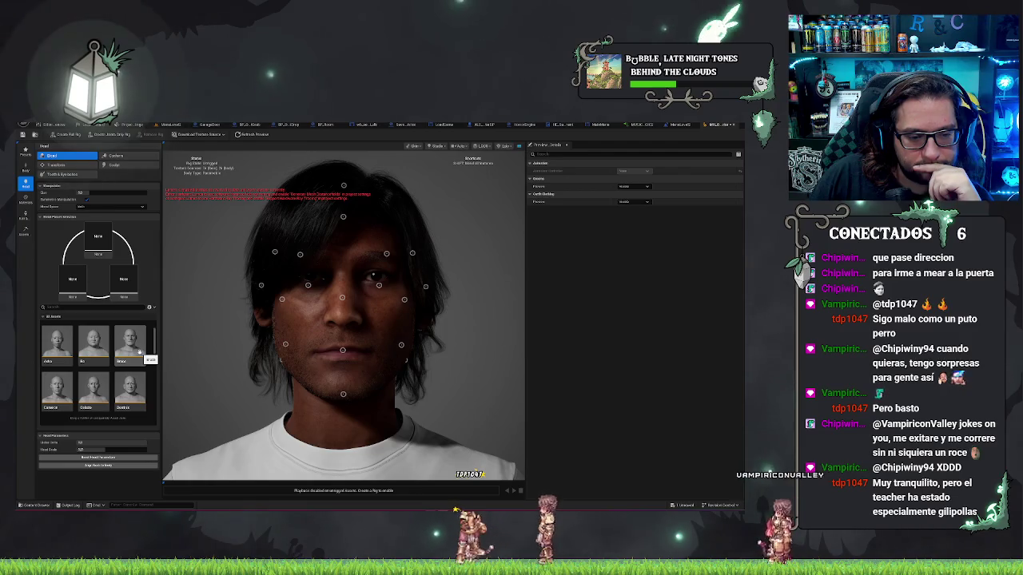
pyautogui.scroll(-10, 140, 350)
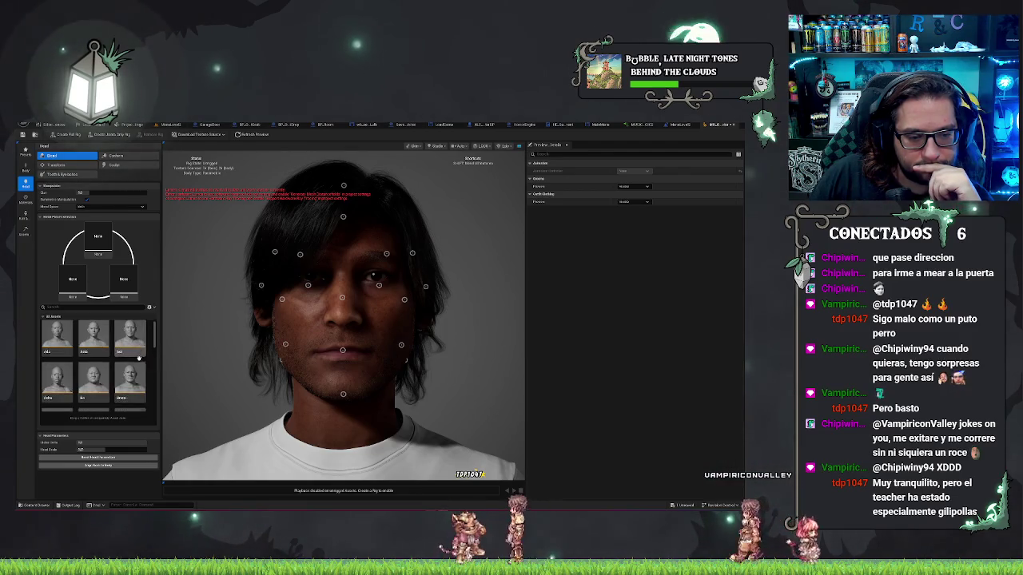
pyautogui.click(63, 389)
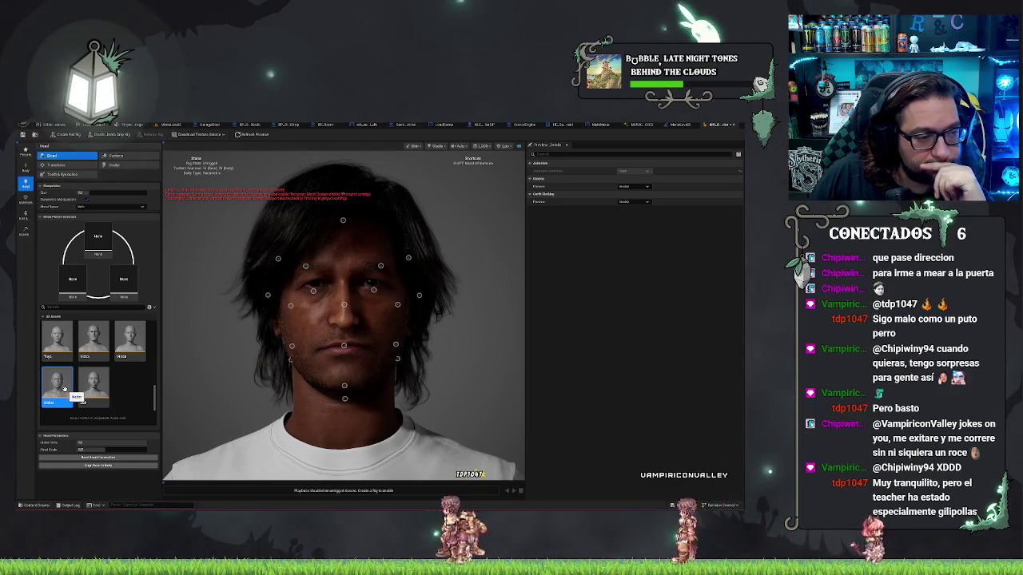
# - Try a different face preset, then switch the head back to Walter
pyautogui.click(99, 330)
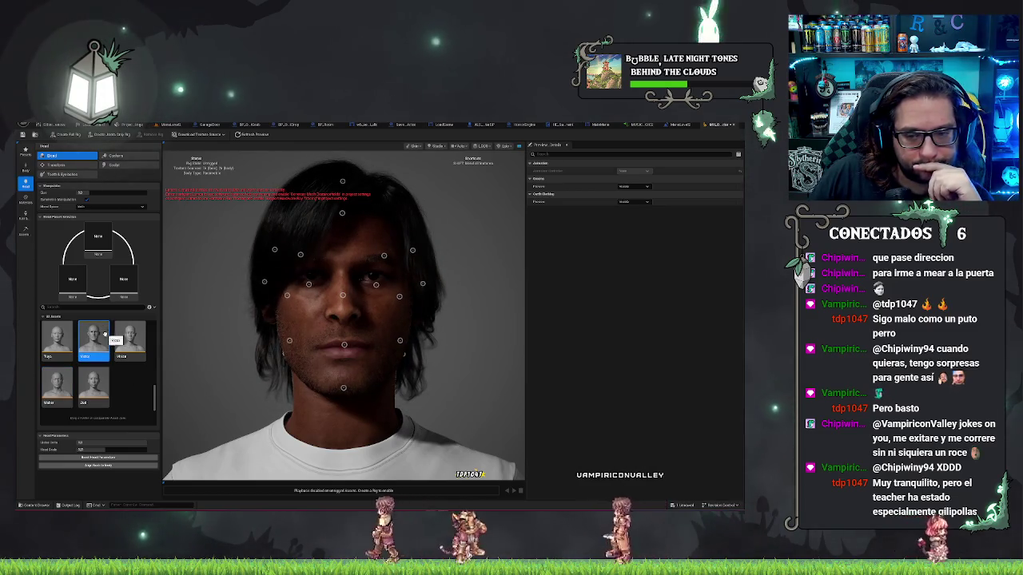
pyautogui.scroll(2, 110, 348)
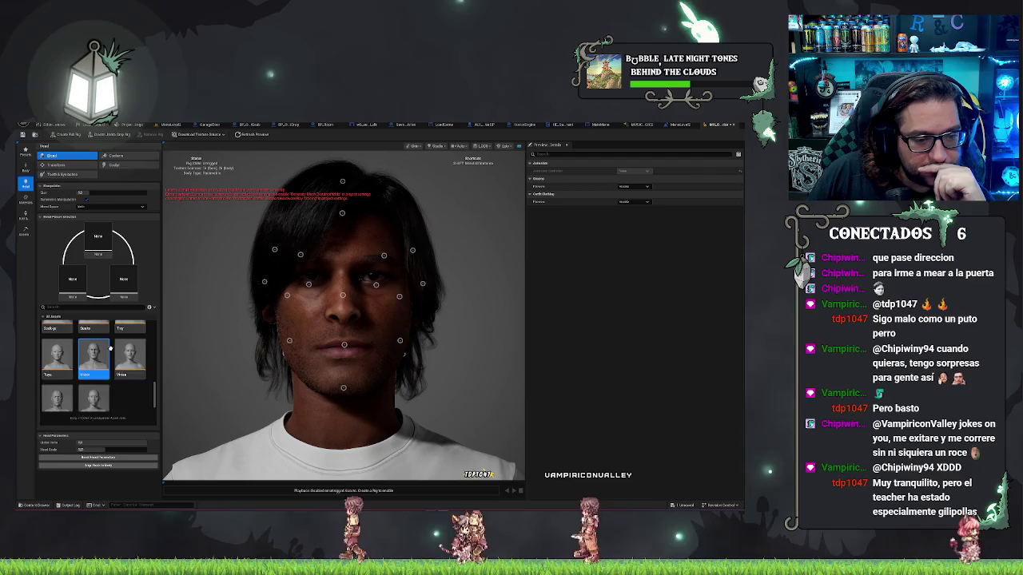
pyautogui.scroll(2, 111, 347)
pyautogui.scroll(2, 110, 348)
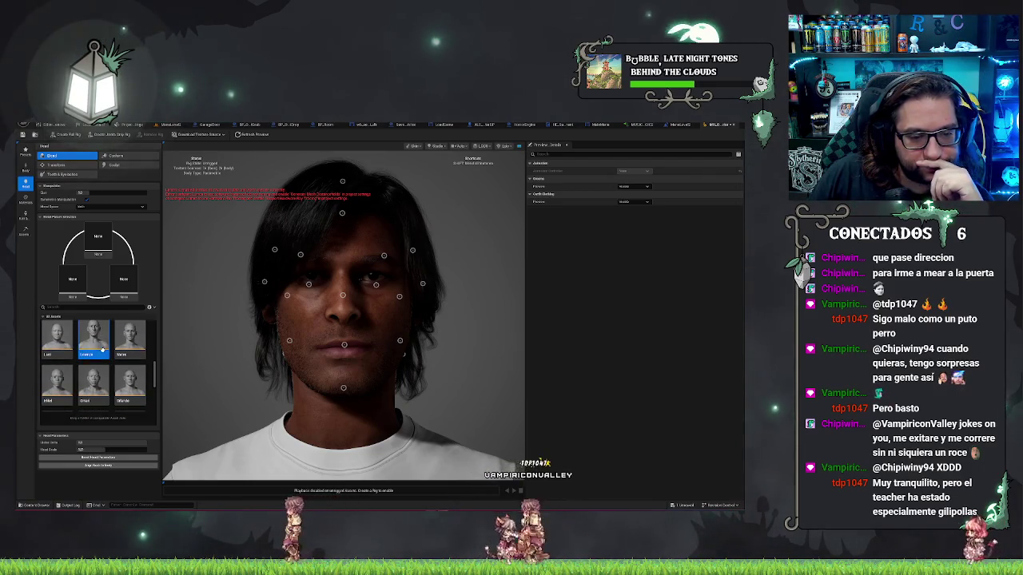
pyautogui.scroll(2, 102, 350)
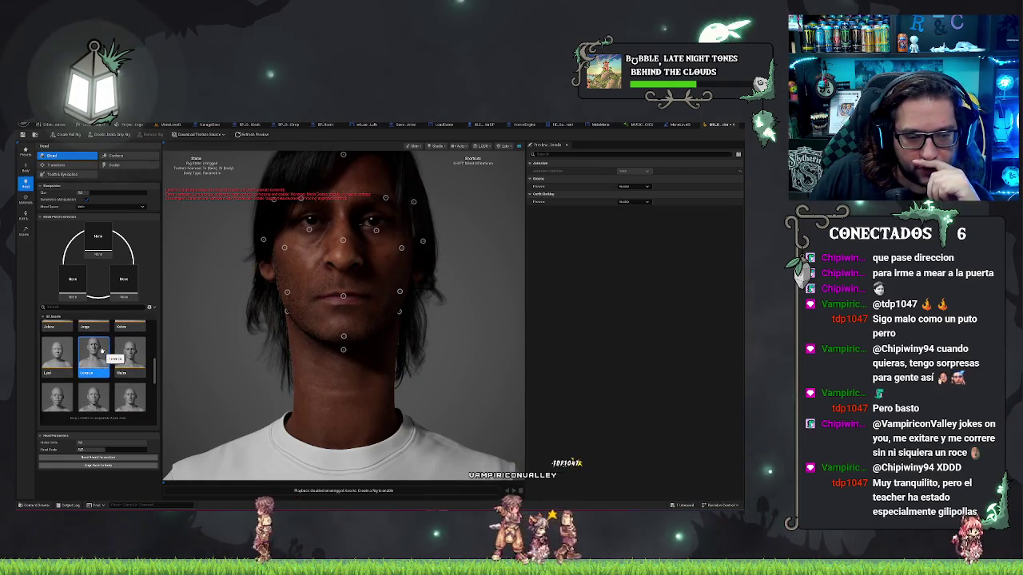
pyautogui.scroll(3, 106, 352)
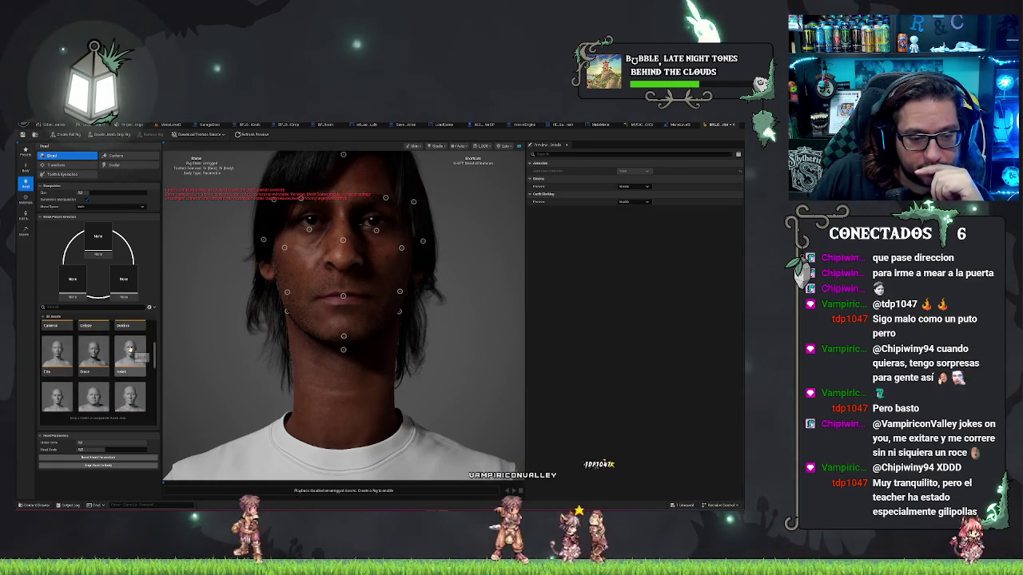
pyautogui.scroll(1, 117, 362)
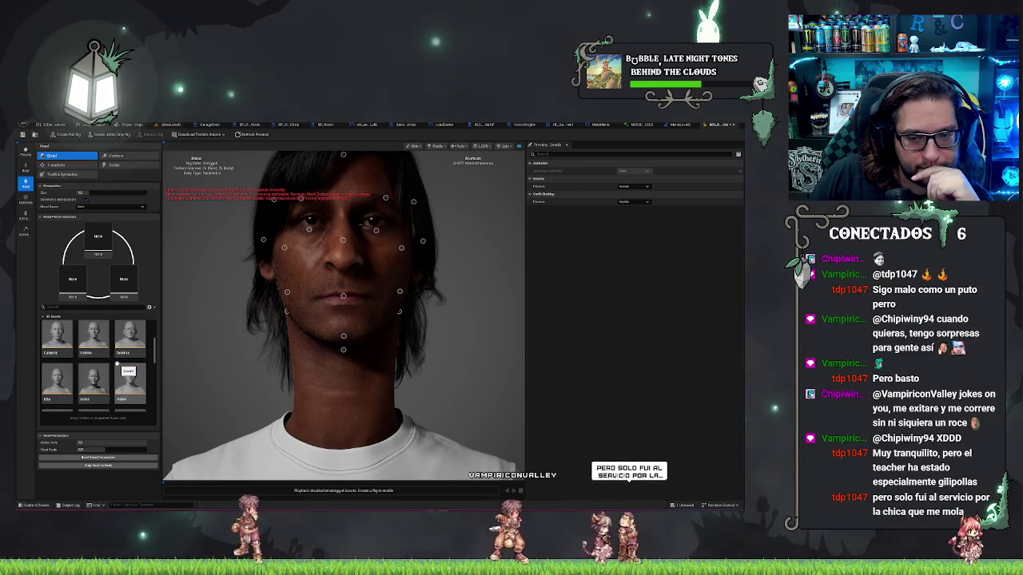
pyautogui.scroll(2, 118, 363)
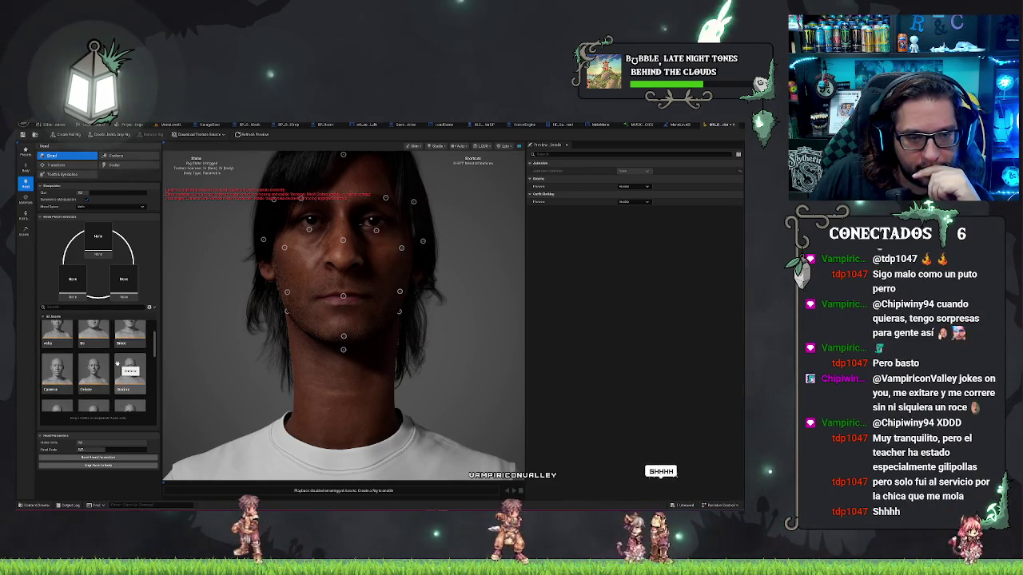
pyautogui.scroll(2, 136, 386)
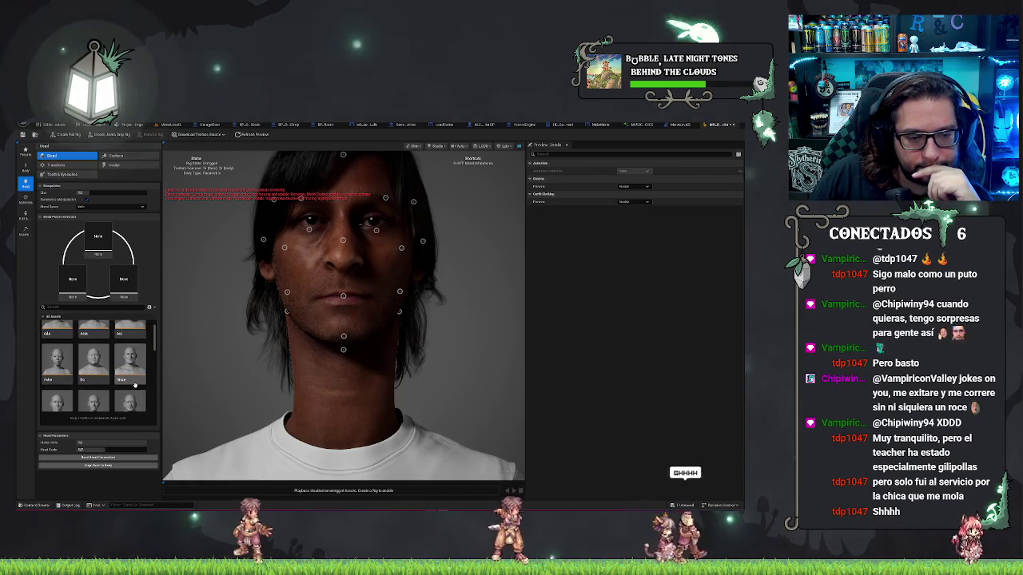
pyautogui.scroll(1, 136, 387)
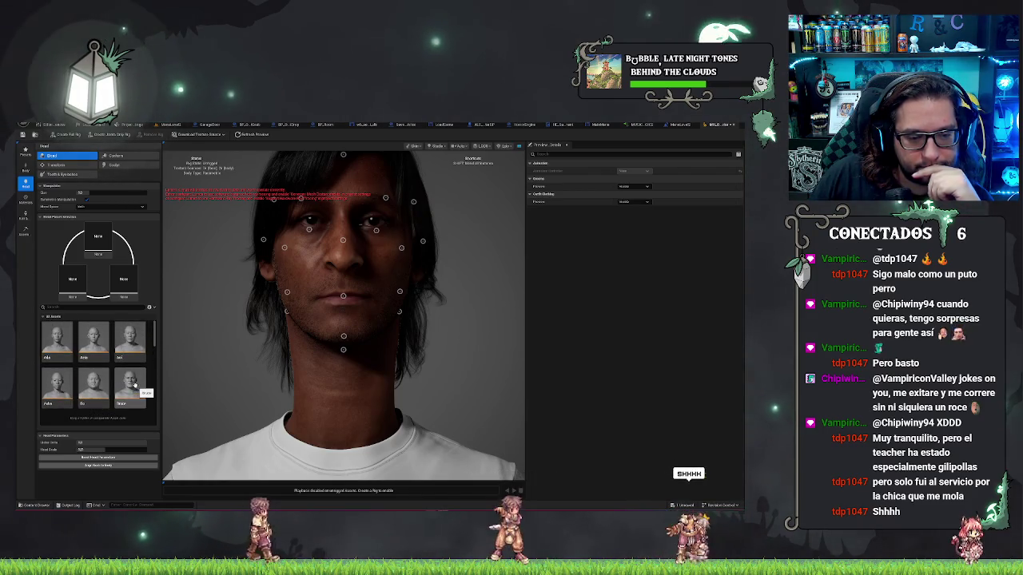
pyautogui.scroll(-10, 135, 386)
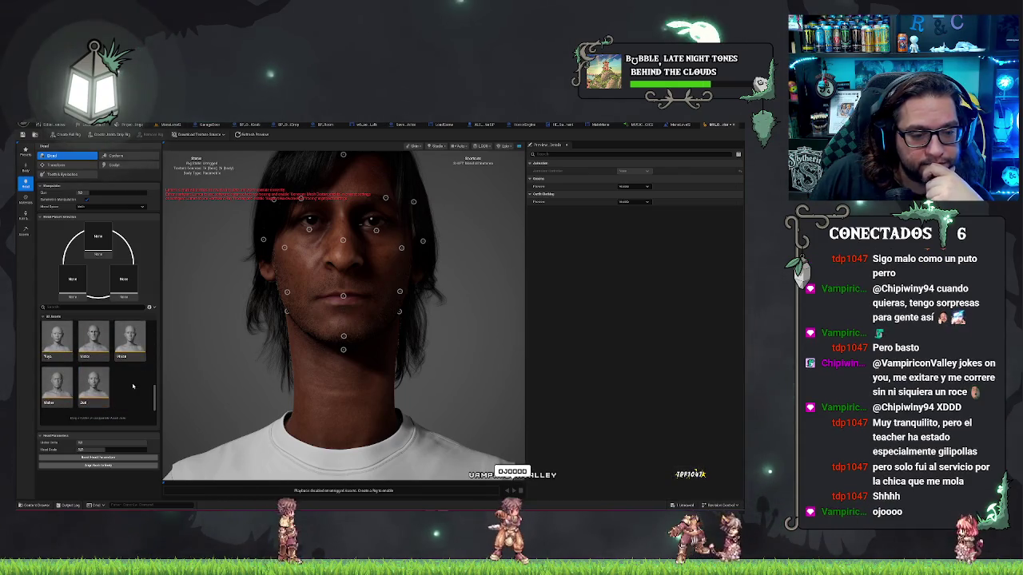
pyautogui.click(69, 392)
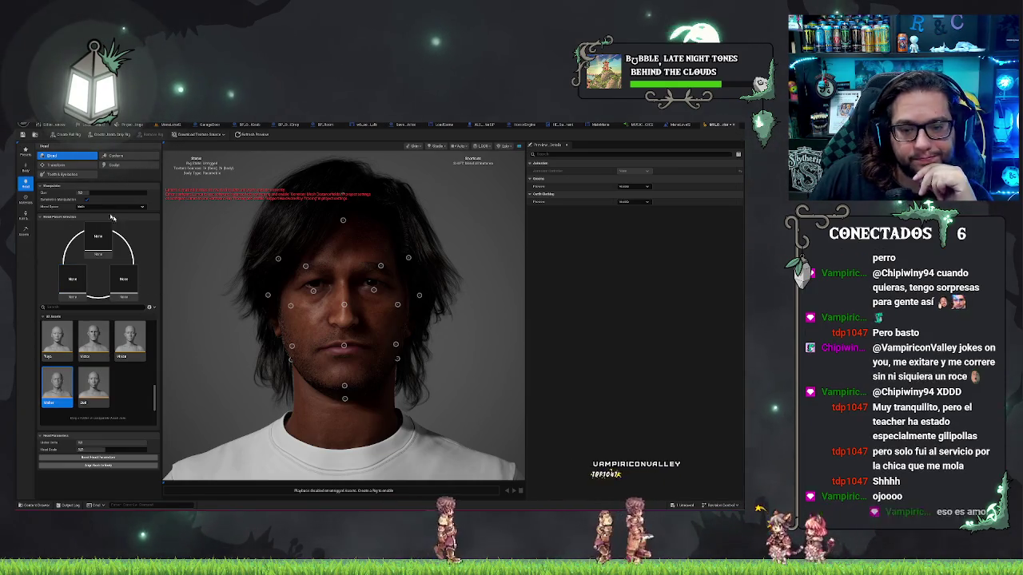
# - Enter head Sculpt mode and orbit from the profile view to a front-on face view
pyautogui.moveTo(343, 319); pyautogui.dragTo(240, 319)
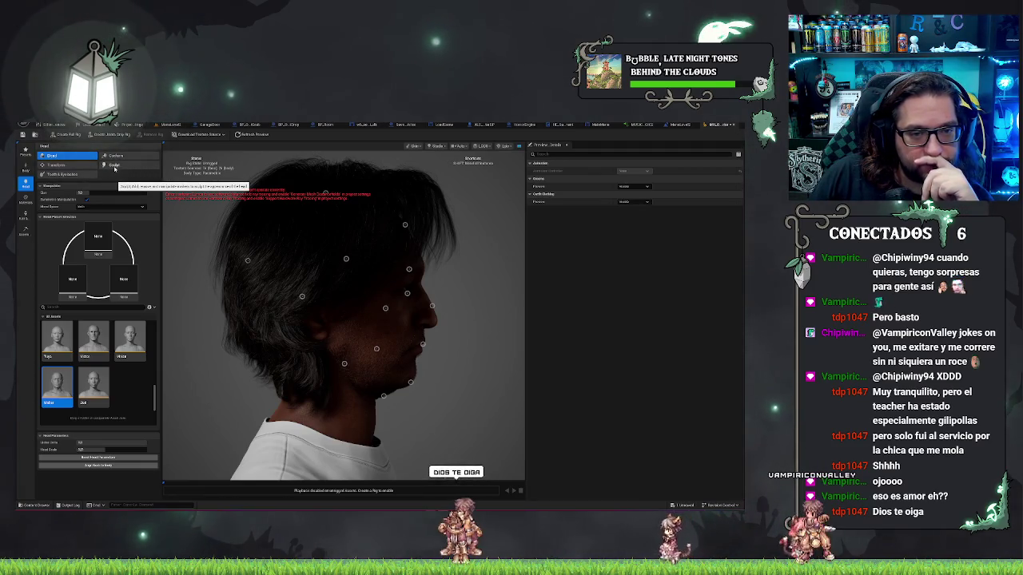
pyautogui.click(114, 167)
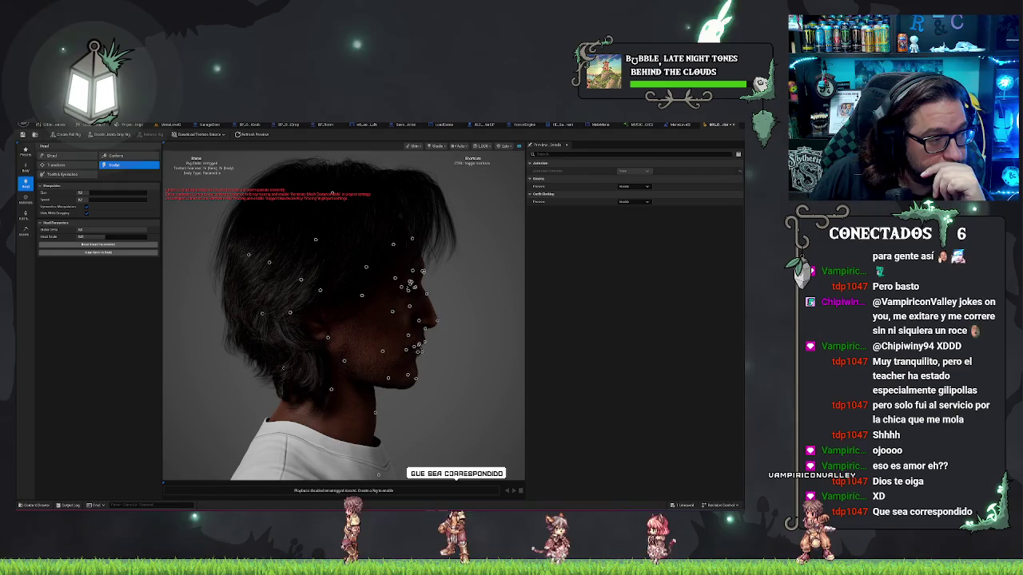
pyautogui.moveTo(471, 351); pyautogui.dragTo(352, 352)
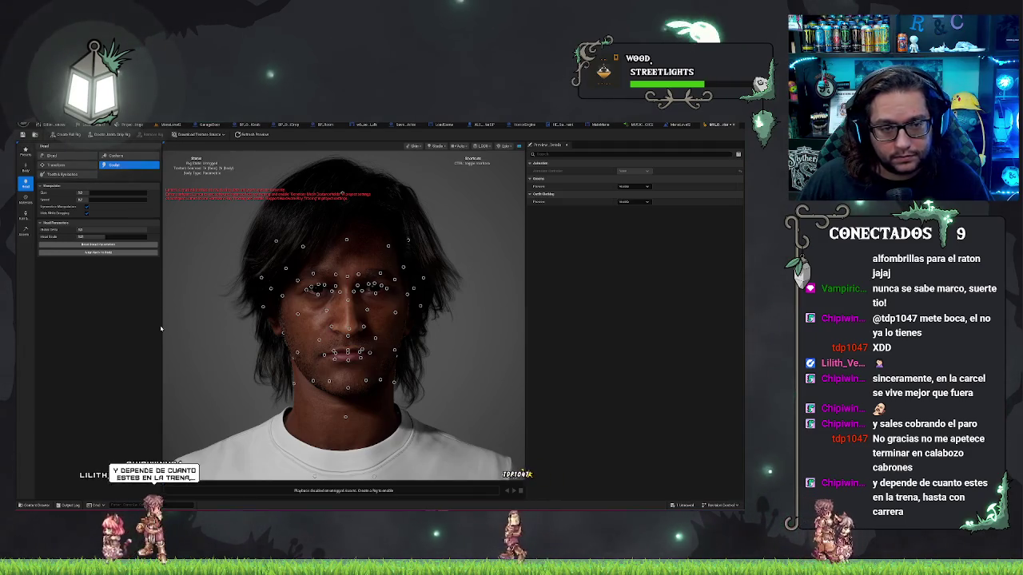
pyautogui.moveTo(240, 328)
pyautogui.mouseDown()
pyautogui.moveTo(352, 328)
pyautogui.moveTo(299, 327)
pyautogui.moveTo(351, 328)
pyautogui.moveTo(328, 327)
pyautogui.mouseUp()
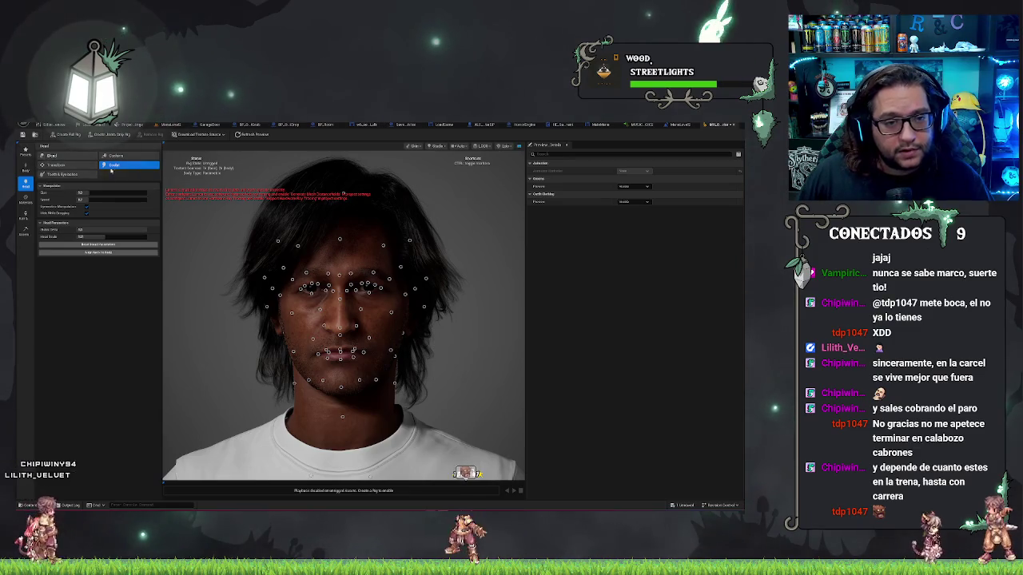
# - Switch from head sculpting to the Materials skin settings
pyautogui.click(24, 200)
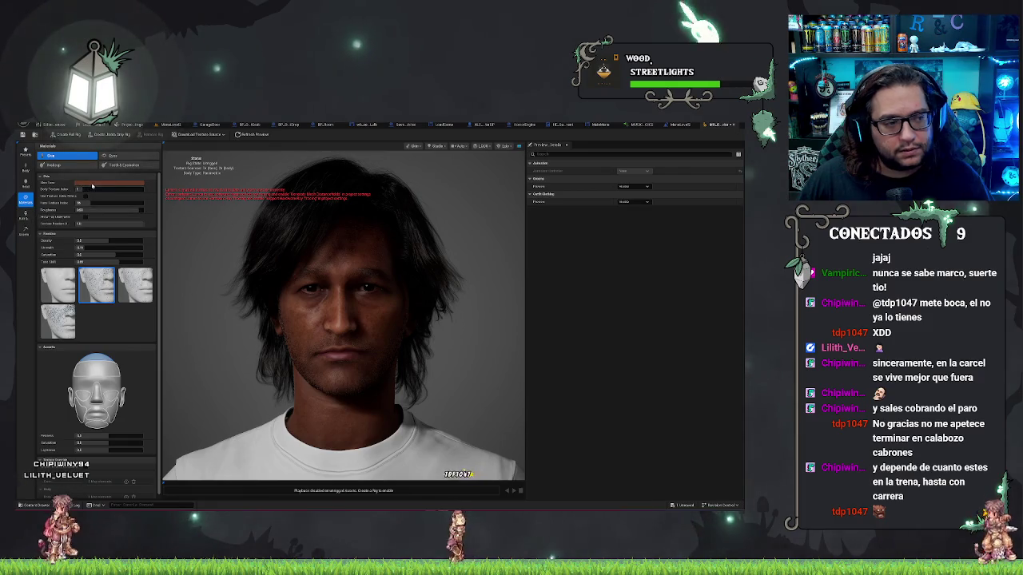
# - Pick a much lighter skin tone in the Skin Tone picker, fine-tune it, and close the picker
pyautogui.click(92, 186)
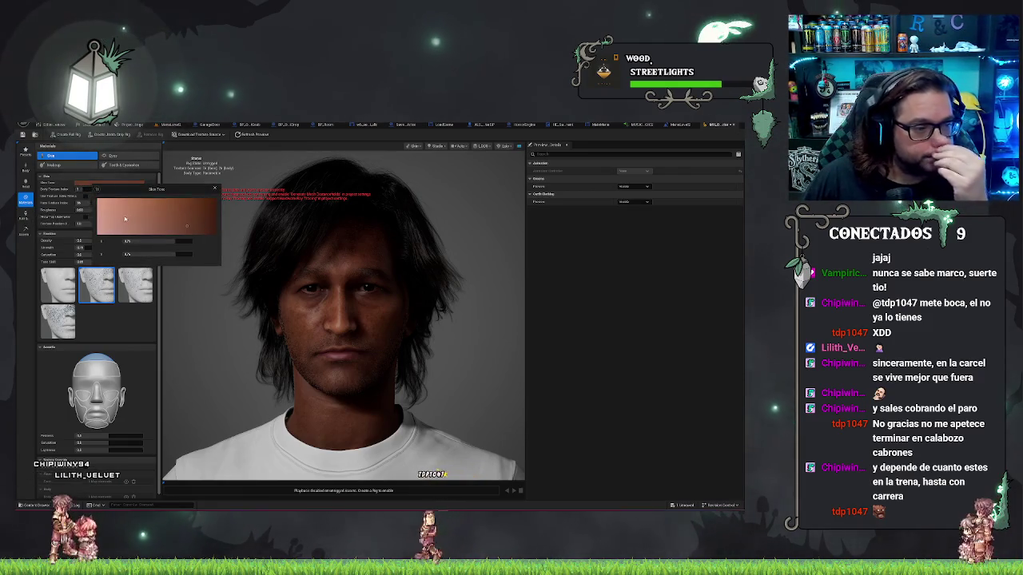
pyautogui.click(112, 205)
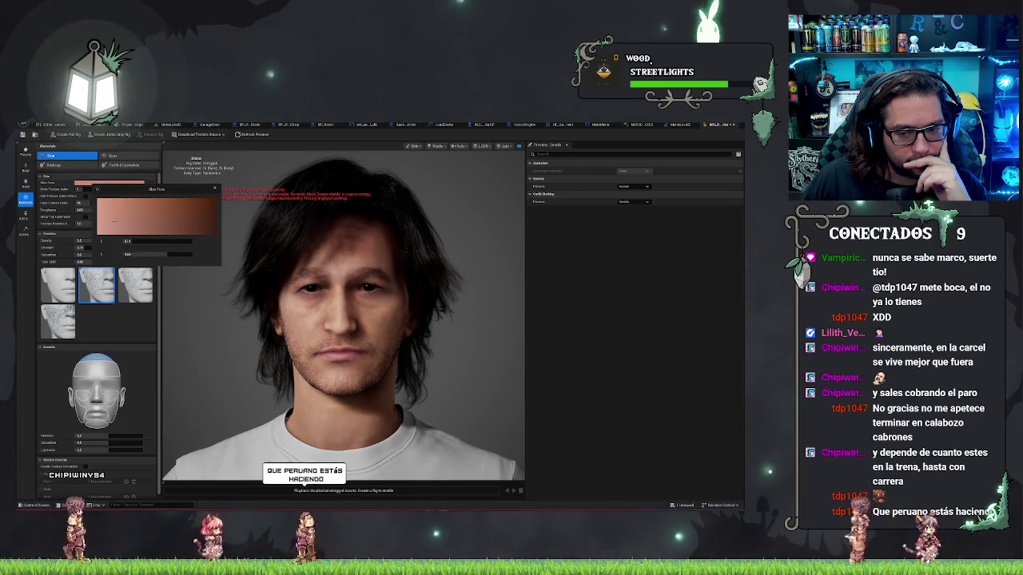
pyautogui.moveTo(115, 214); pyautogui.dragTo(126, 208)
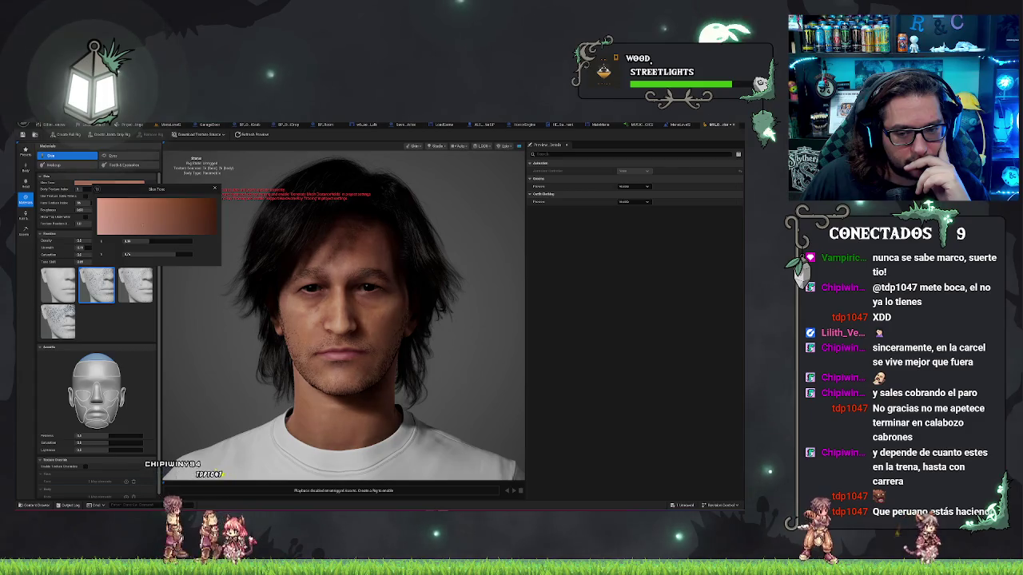
pyautogui.moveTo(146, 227); pyautogui.dragTo(128, 228)
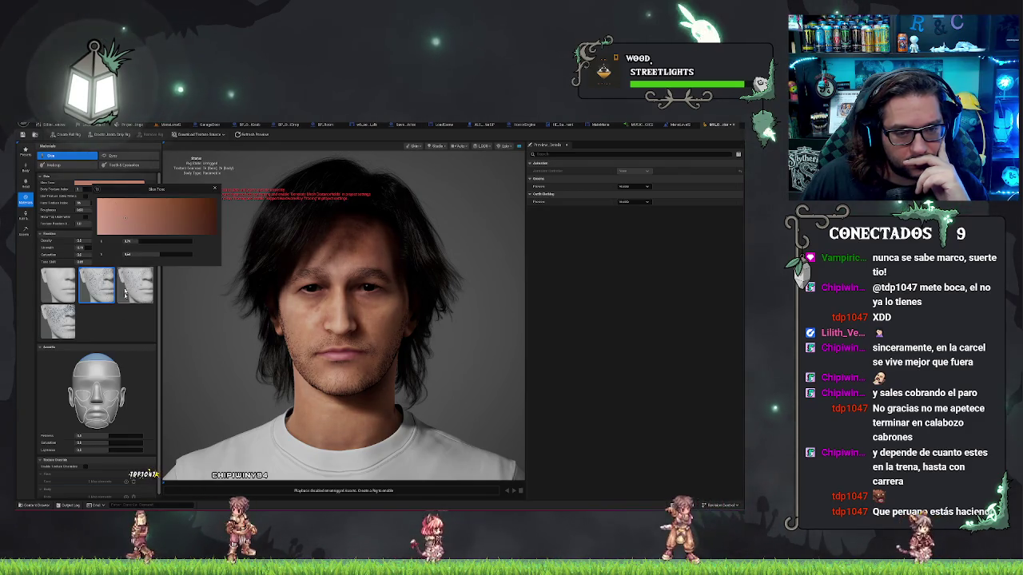
pyautogui.click(215, 189)
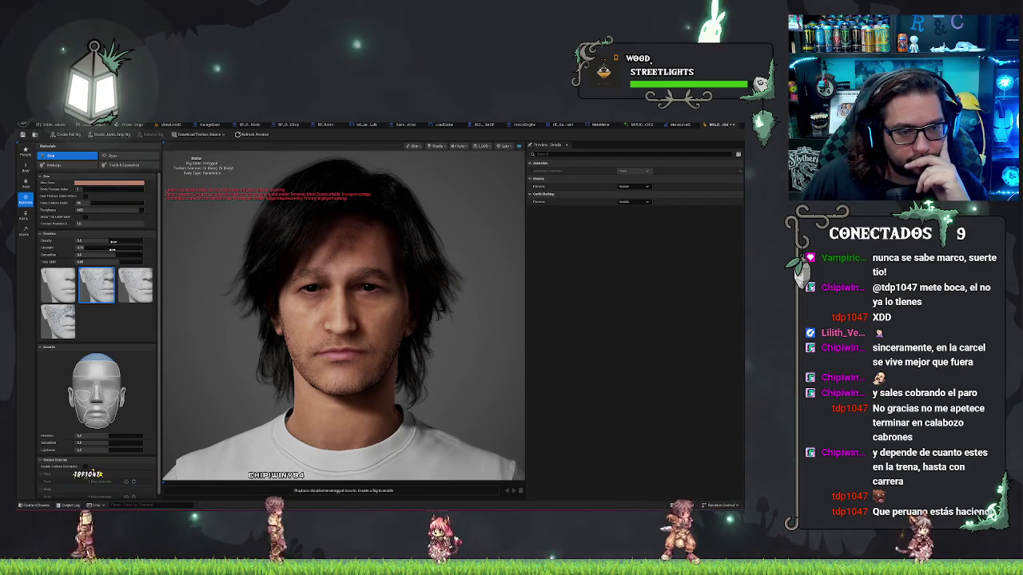
pyautogui.scroll(-1, 115, 320)
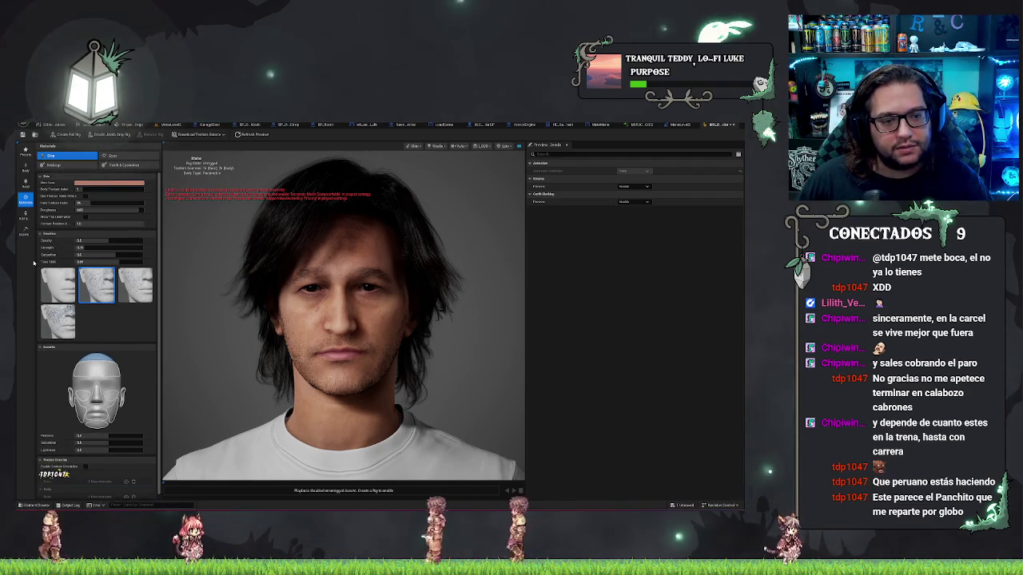
pyautogui.scroll(-1, 120, 319)
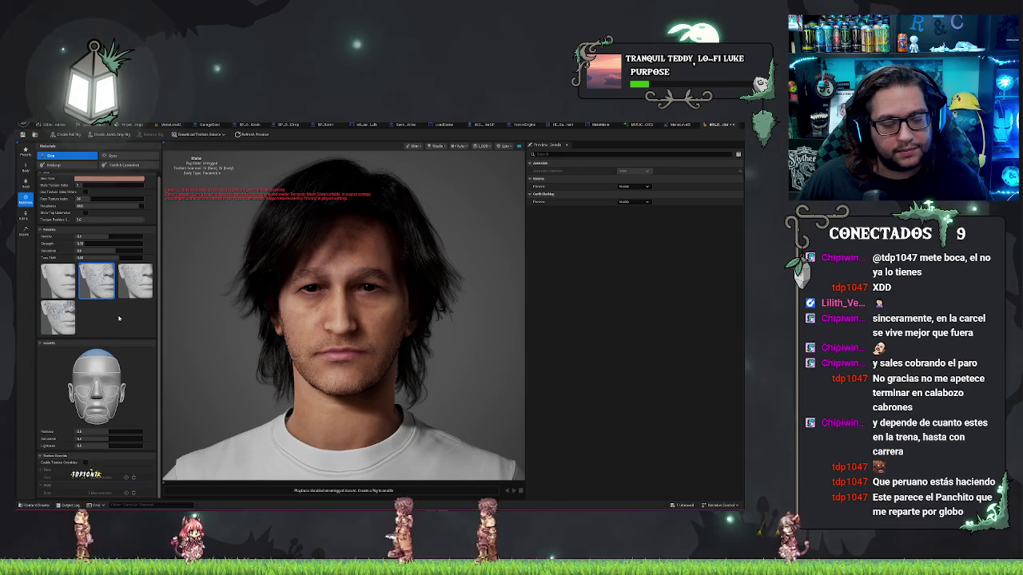
pyautogui.scroll(1, 120, 319)
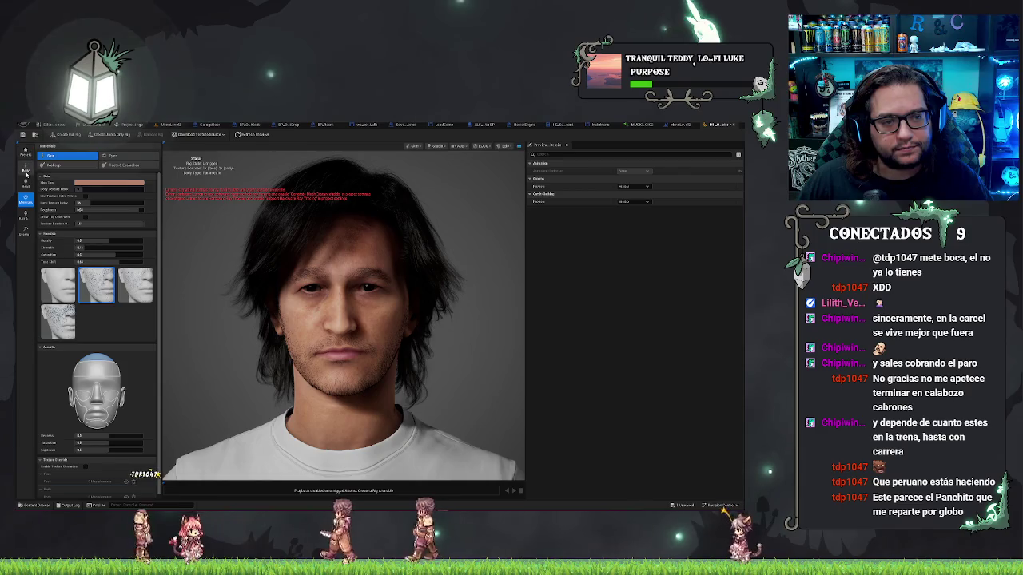
pyautogui.click(26, 172)
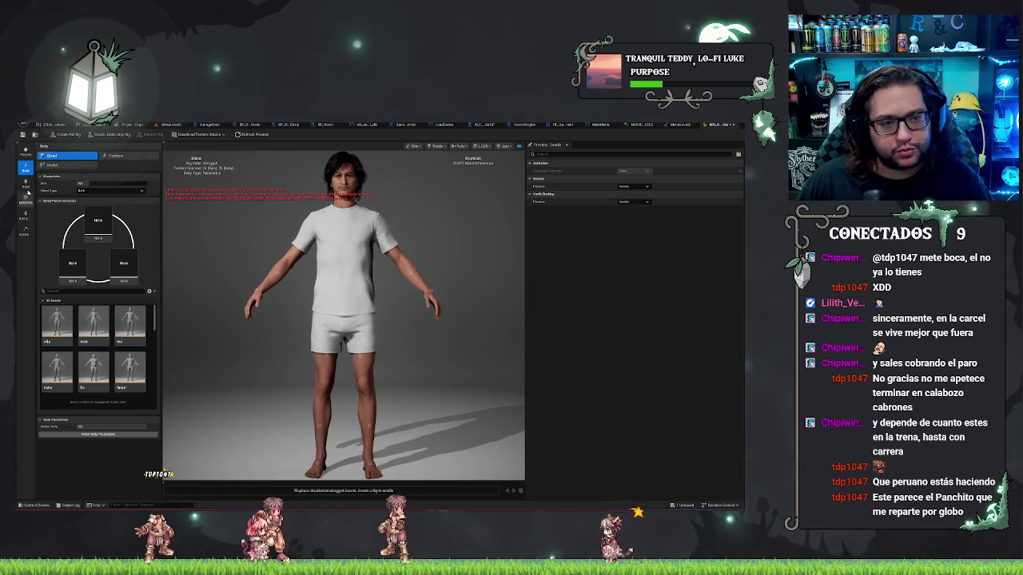
# - Go back to the Head sculpt view with the face landmarks showing
pyautogui.click(27, 190)
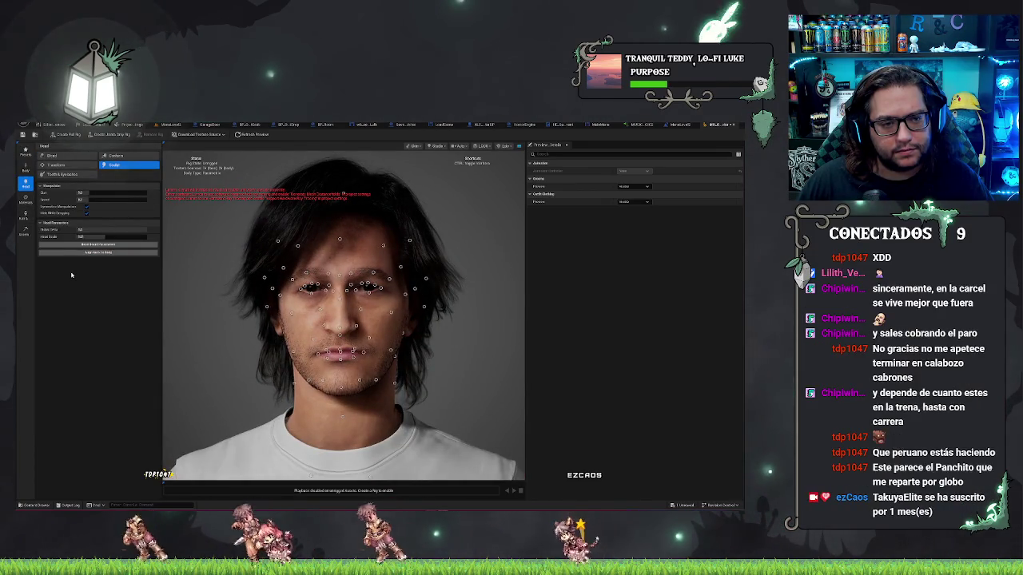
# - Open the skin material settings, scroll through them, then view the Hair & Clothing presets
pyautogui.click(26, 202)
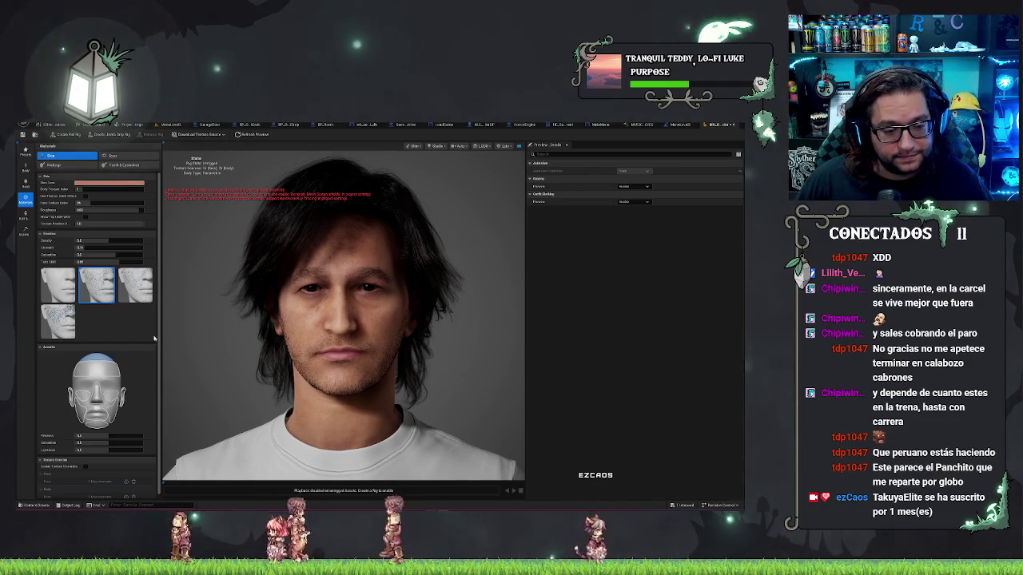
pyautogui.scroll(-1, 142, 326)
pyautogui.scroll(1, 142, 326)
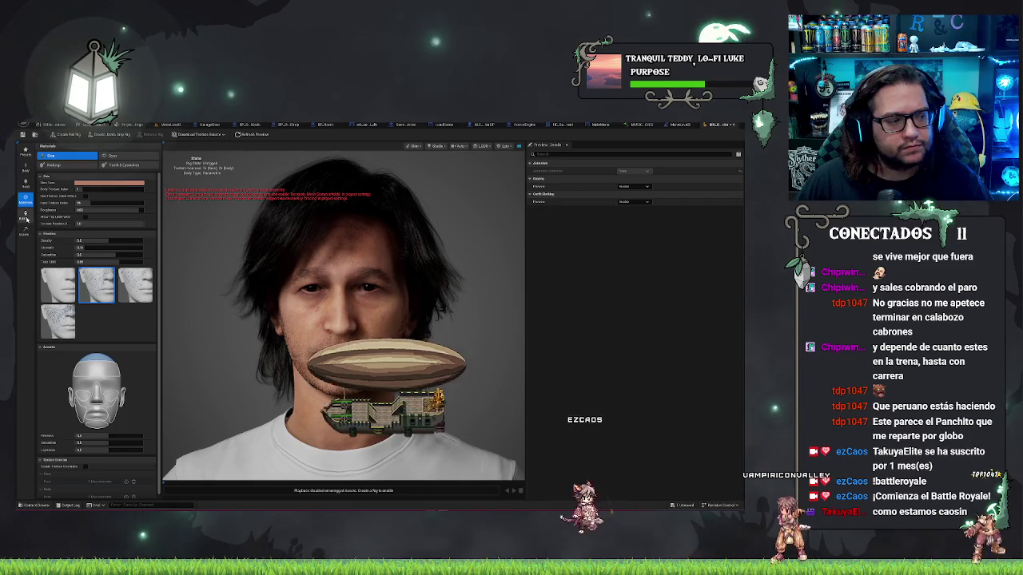
pyautogui.click(25, 216)
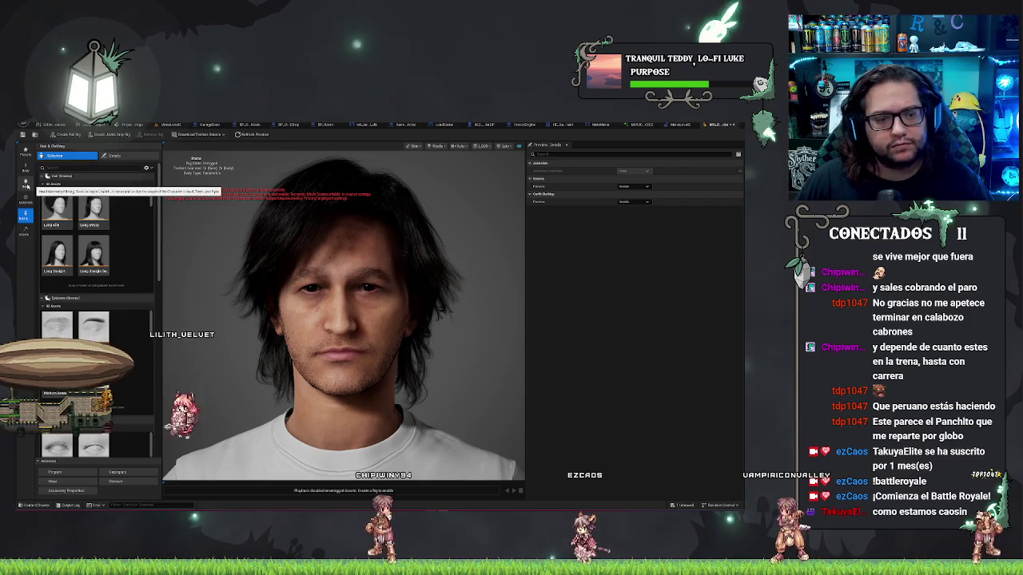
# - Pass through the Head section to the Body editor with full body and presets
pyautogui.click(26, 185)
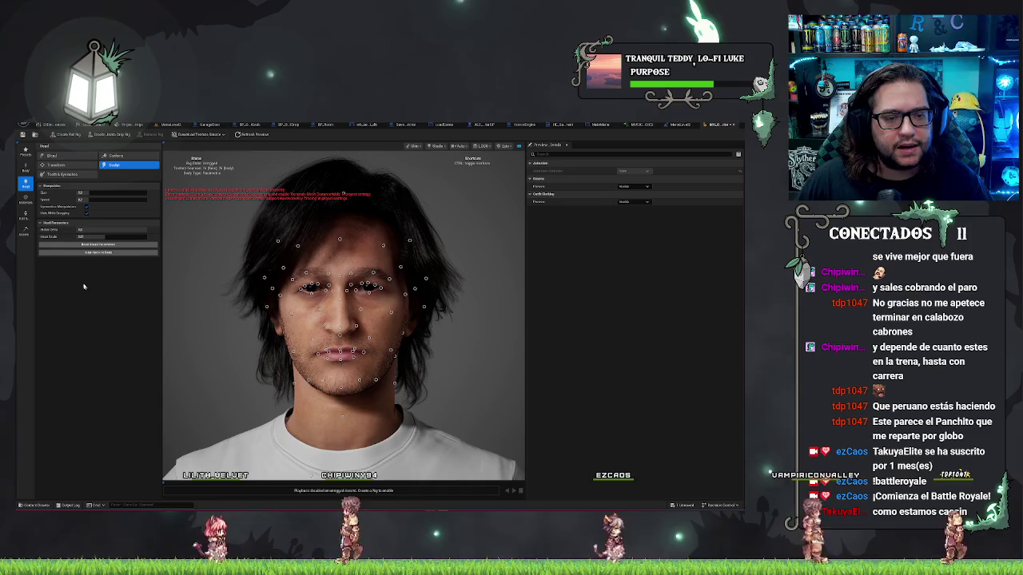
pyautogui.click(26, 168)
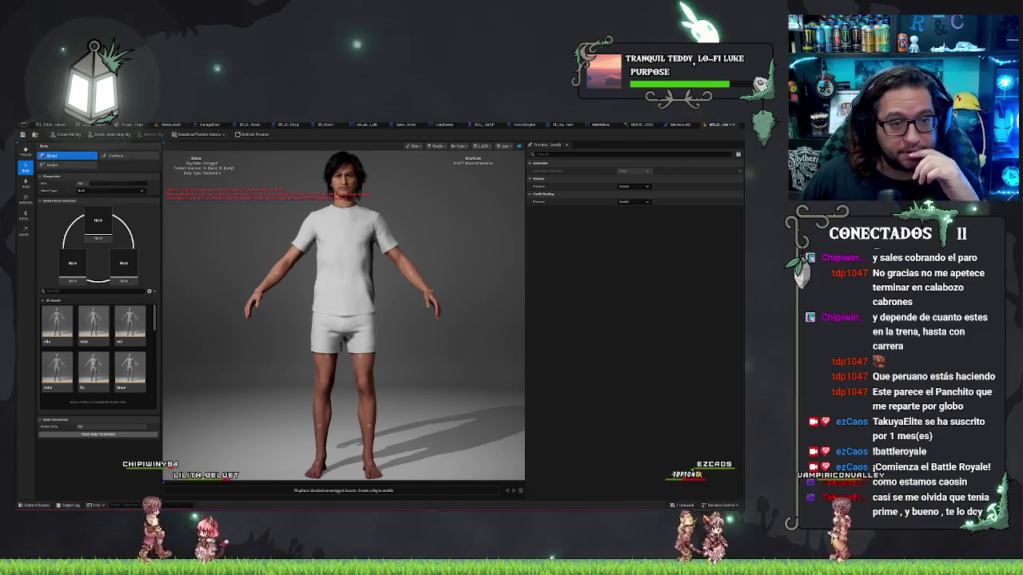
# - Switch the body to a Parametric model to refit the outfit, returning to head sculpting
pyautogui.click(52, 165)
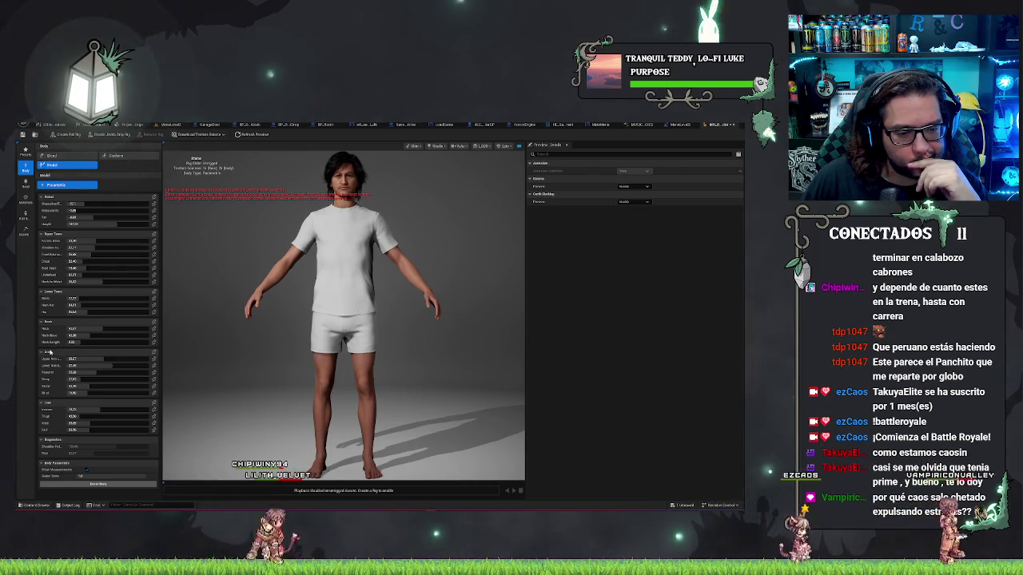
pyautogui.click(25, 183)
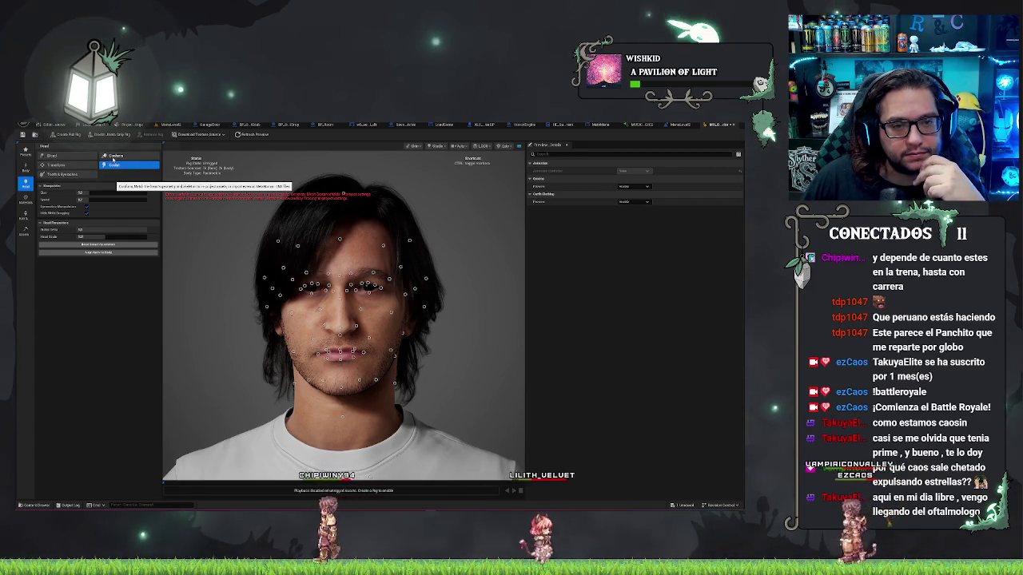
# - Review the Transform, Conform and Blend head modes and Teeth, then settle on Sculpt
pyautogui.click(80, 165)
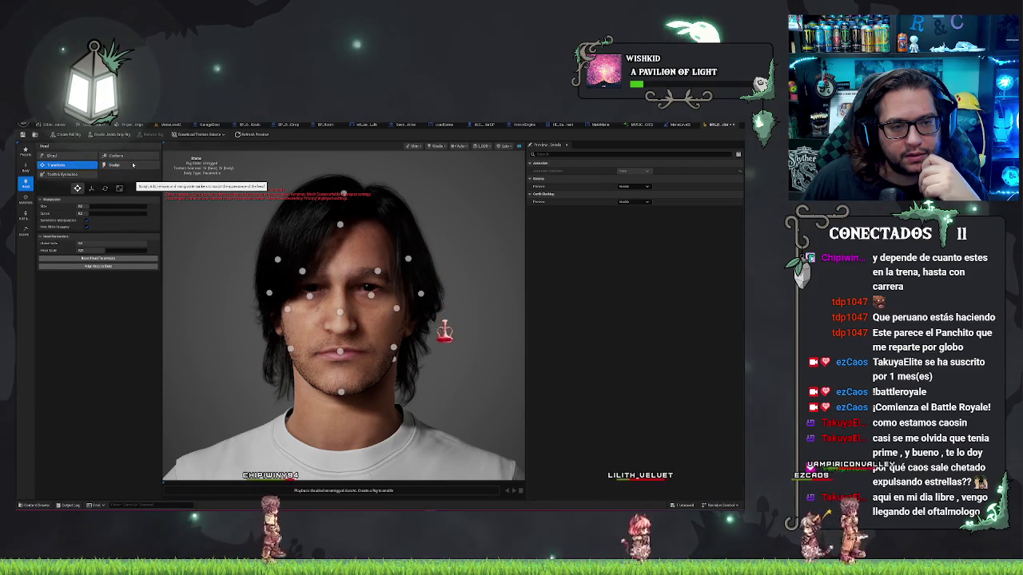
pyautogui.click(127, 157)
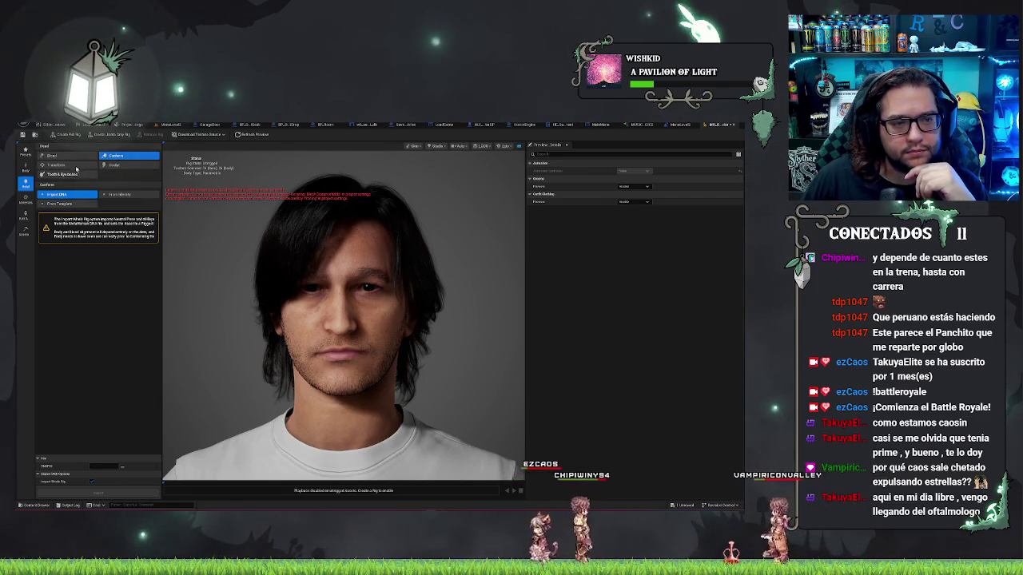
pyautogui.click(117, 156)
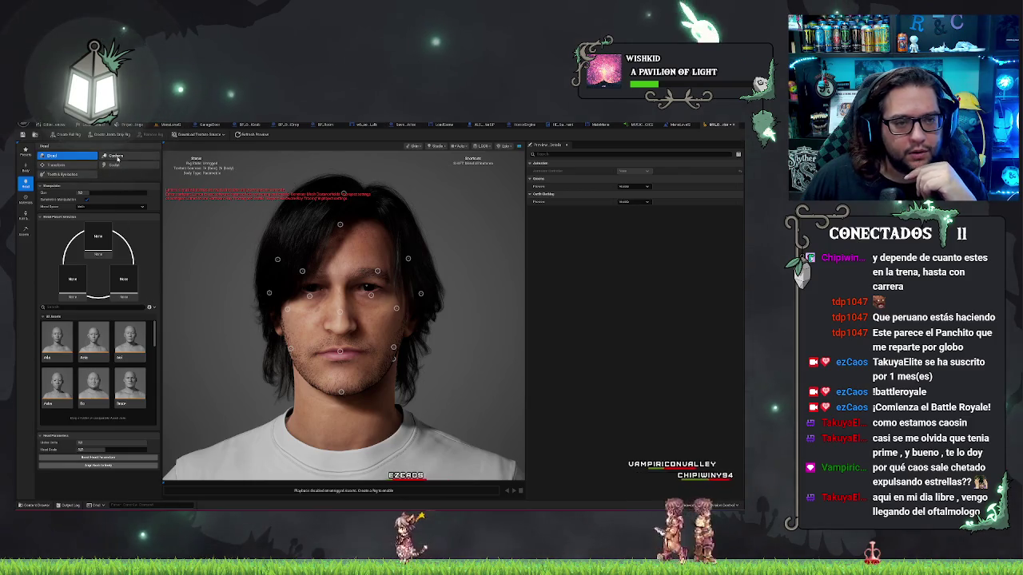
pyautogui.click(120, 156)
pyautogui.click(81, 165)
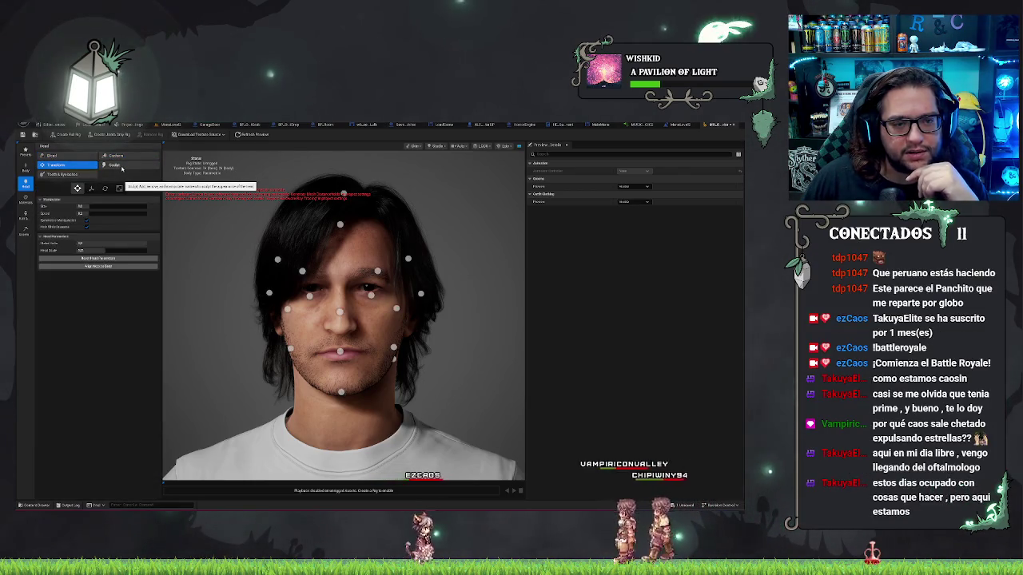
pyautogui.click(121, 168)
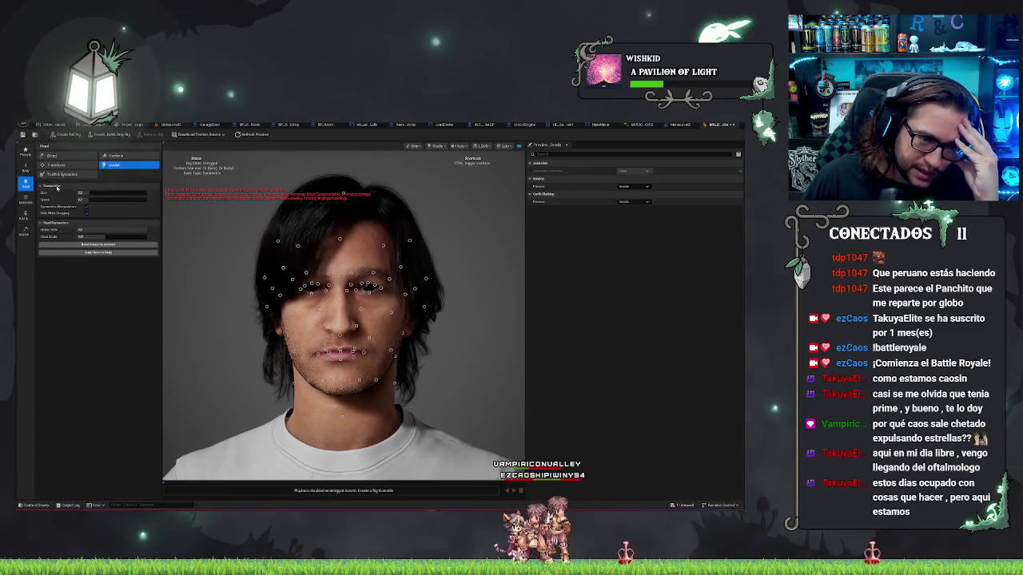
pyautogui.click(71, 175)
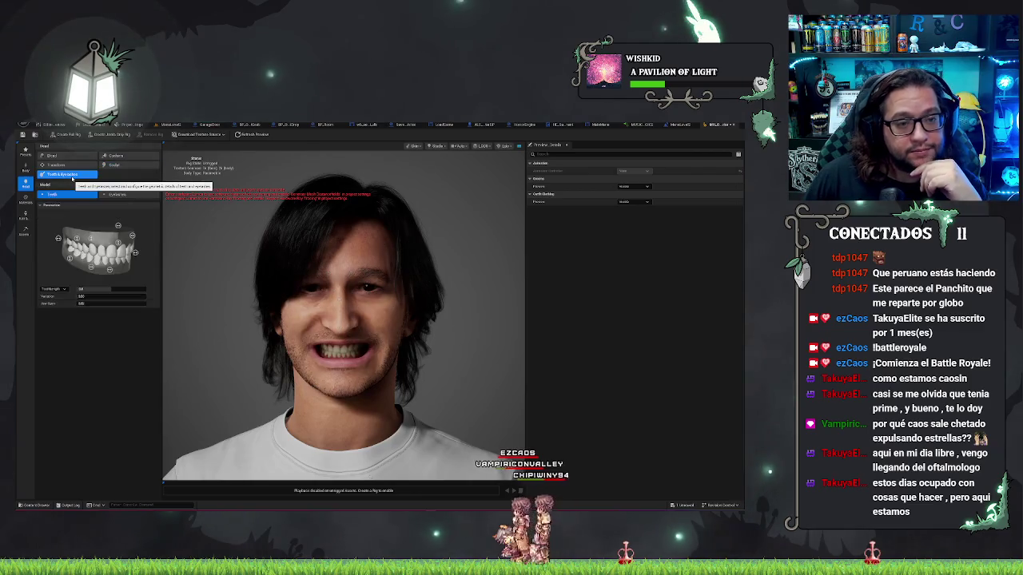
pyautogui.click(64, 175)
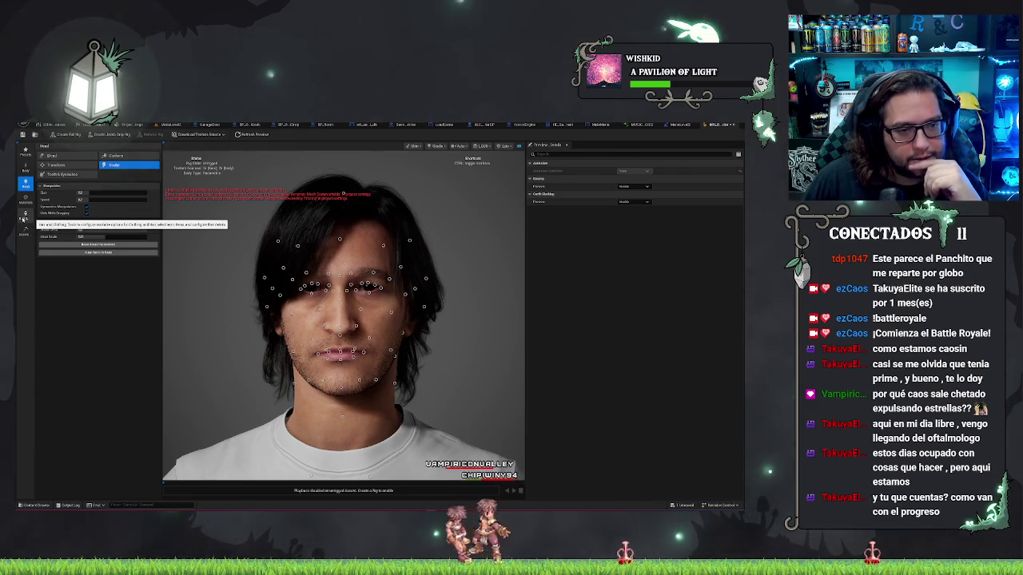
pyautogui.click(24, 216)
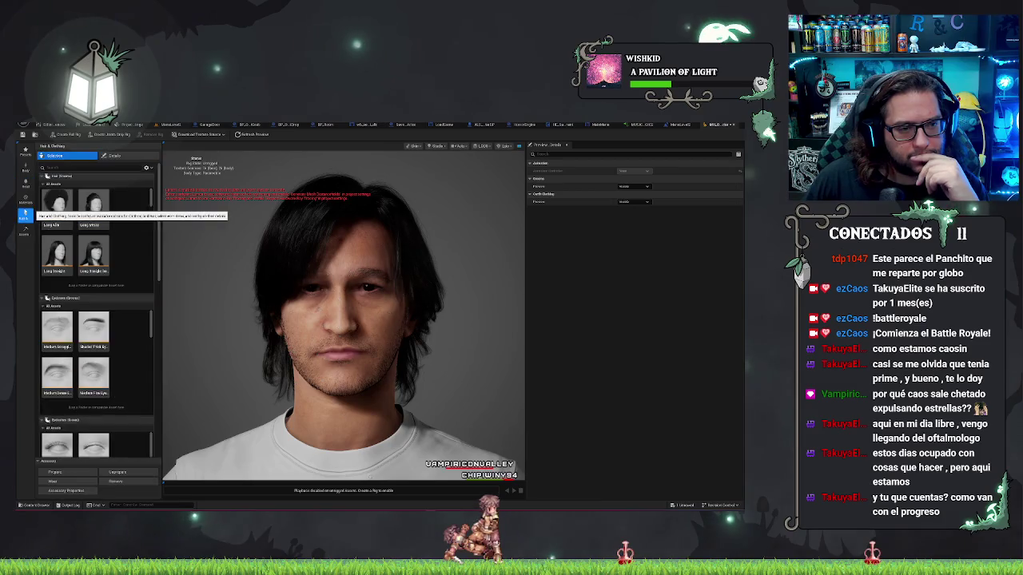
pyautogui.scroll(-2, 132, 328)
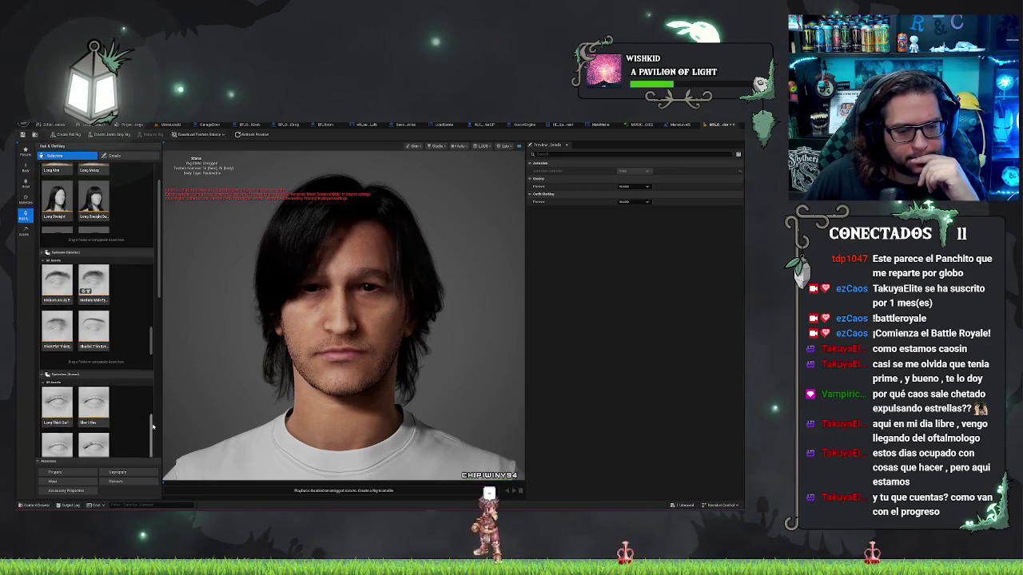
pyautogui.scroll(-5, 152, 426)
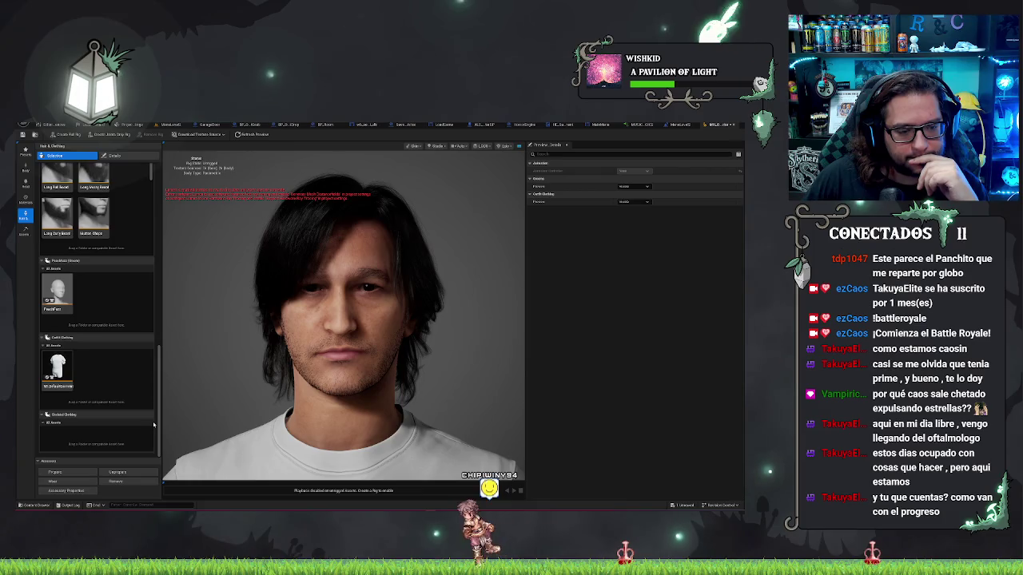
pyautogui.scroll(8, 154, 424)
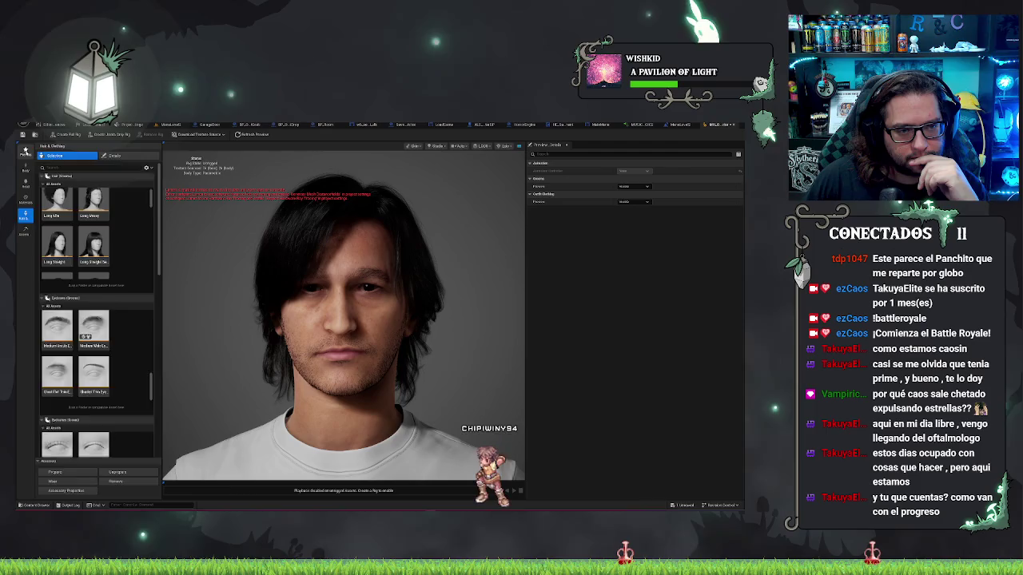
pyautogui.click(24, 151)
pyautogui.click(25, 168)
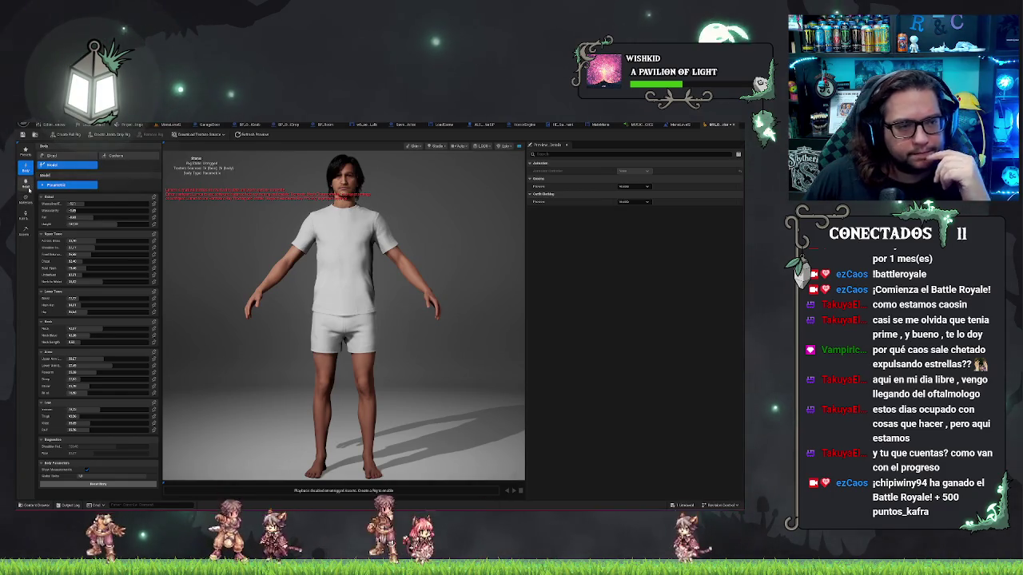
pyautogui.click(28, 188)
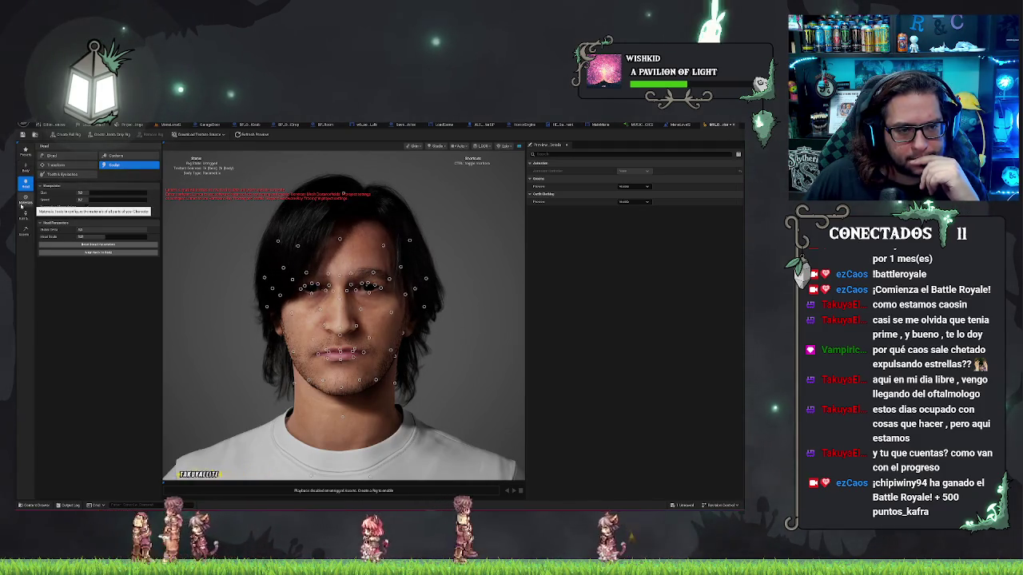
pyautogui.click(24, 203)
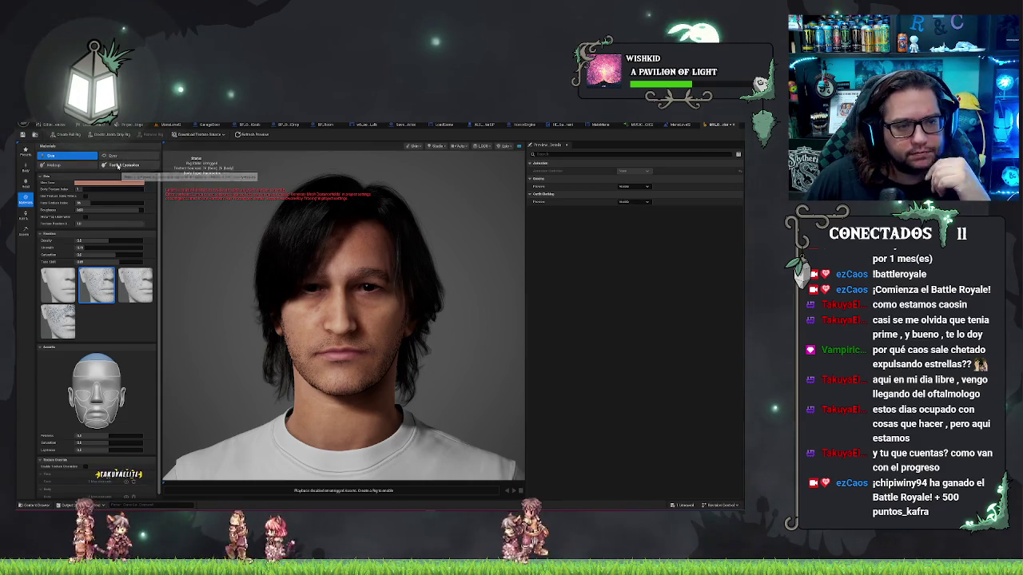
# - Collapse and re-expand Freckles, check the Makeup tab, then return to the Skin tab
pyautogui.click(40, 234)
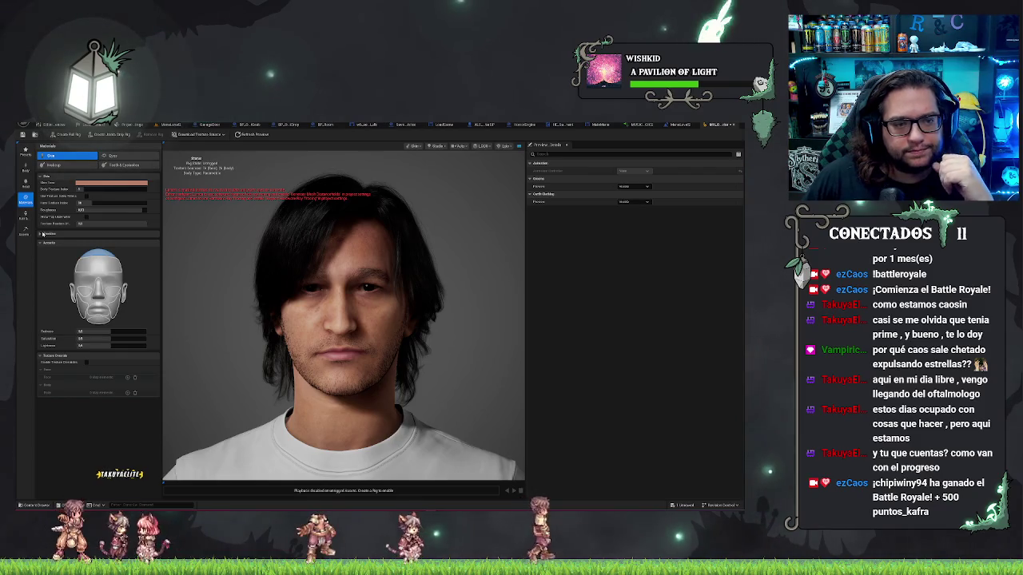
pyautogui.click(42, 234)
pyautogui.click(62, 165)
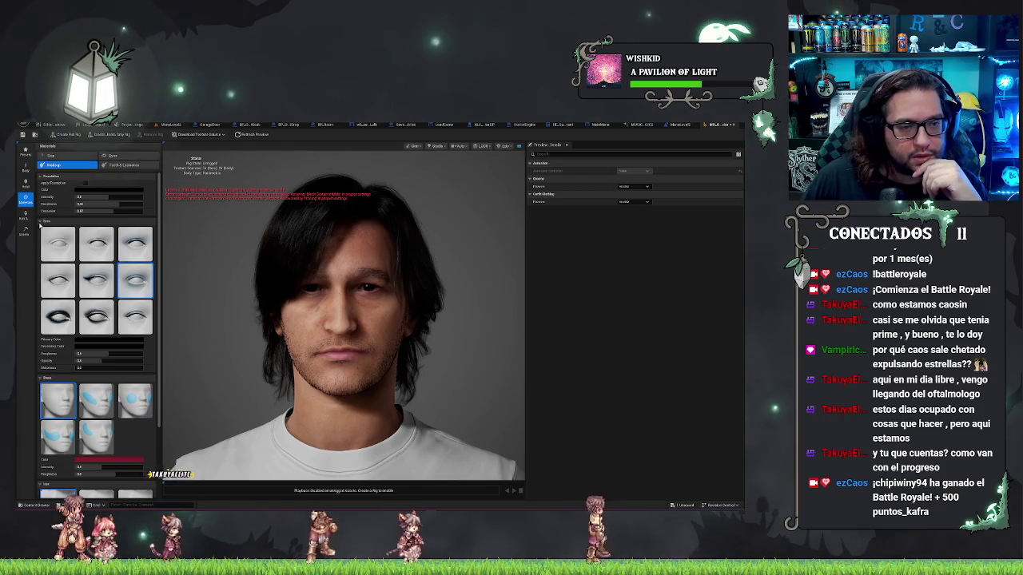
pyautogui.click(41, 222)
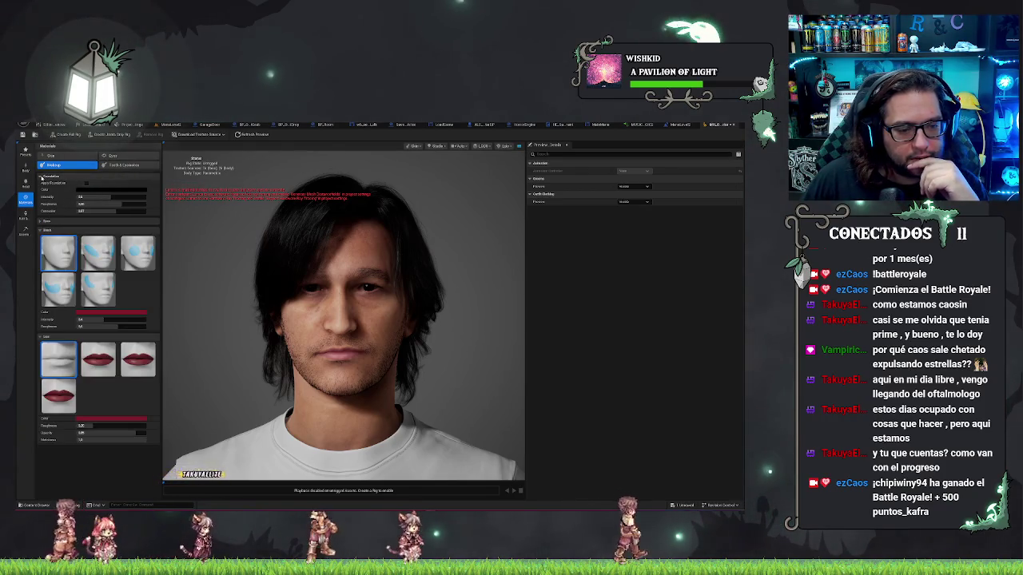
pyautogui.click(52, 155)
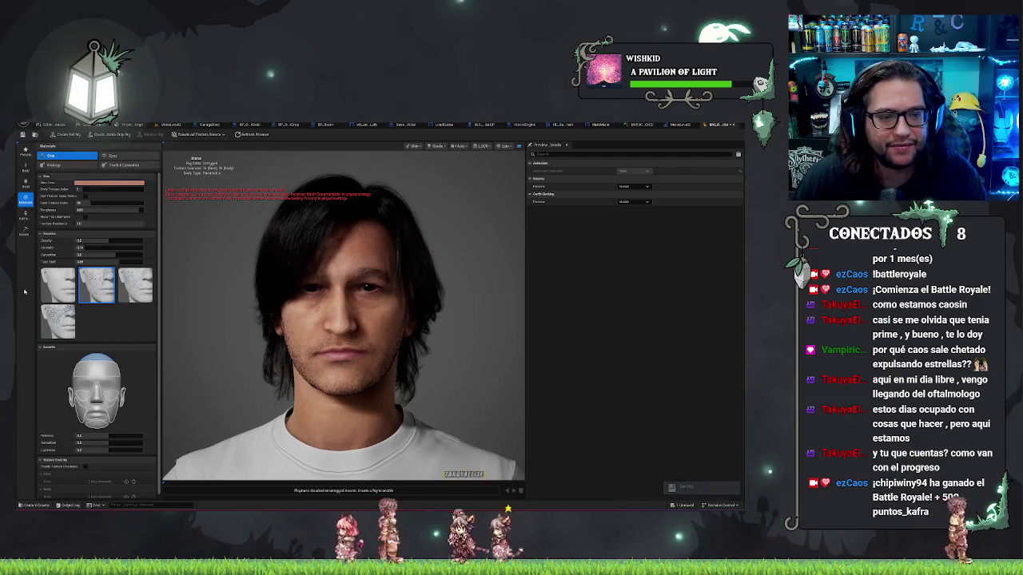
# - Switch to the Body view to show the full character with its proportion sliders
pyautogui.scroll(-1, 54, 184)
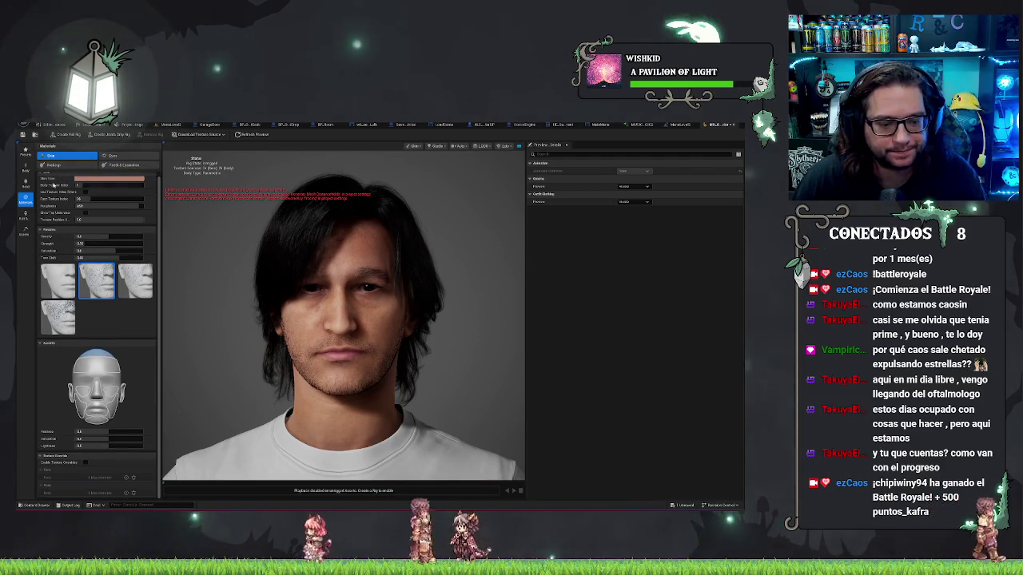
pyautogui.scroll(1, 54, 185)
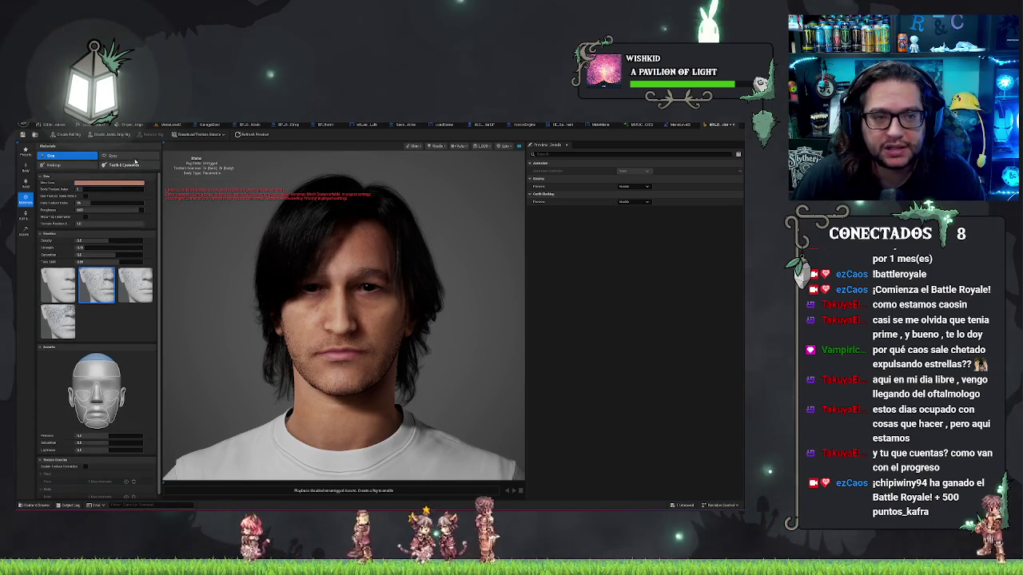
pyautogui.click(26, 164)
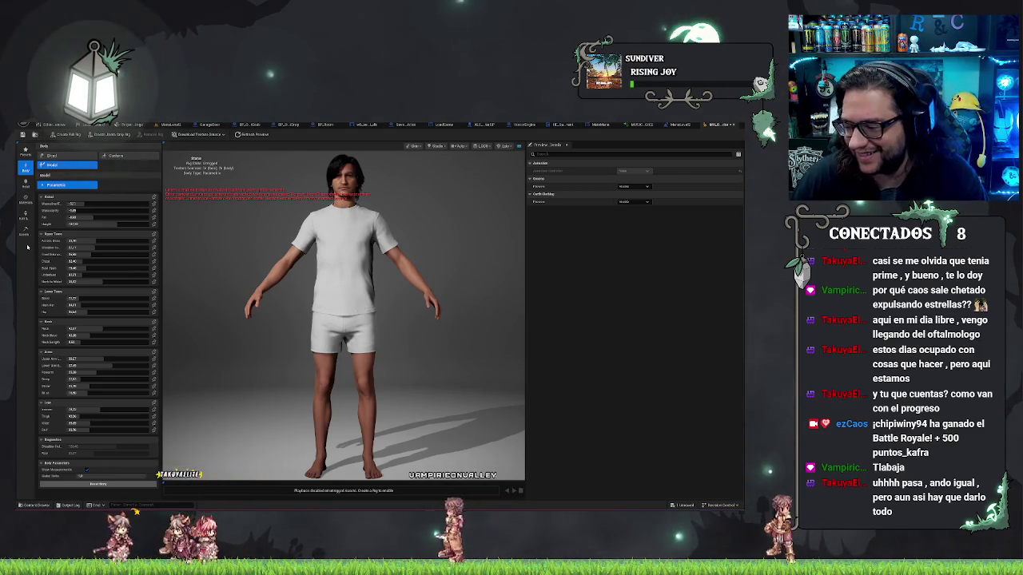
# - Conform the body to refit the outfit, then browse the Head Blend preset faces
pyautogui.click(123, 156)
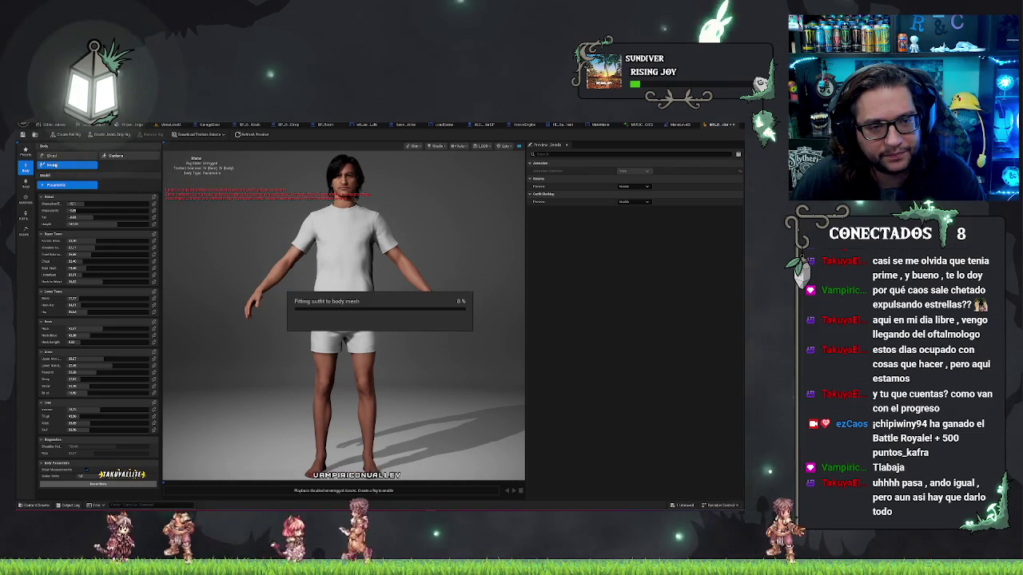
pyautogui.click(52, 155)
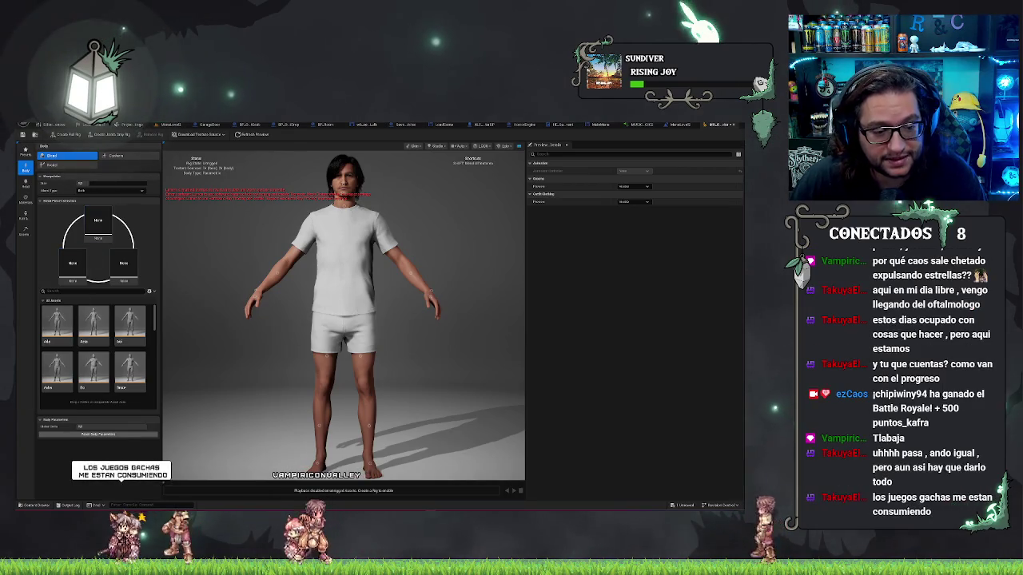
pyautogui.click(25, 184)
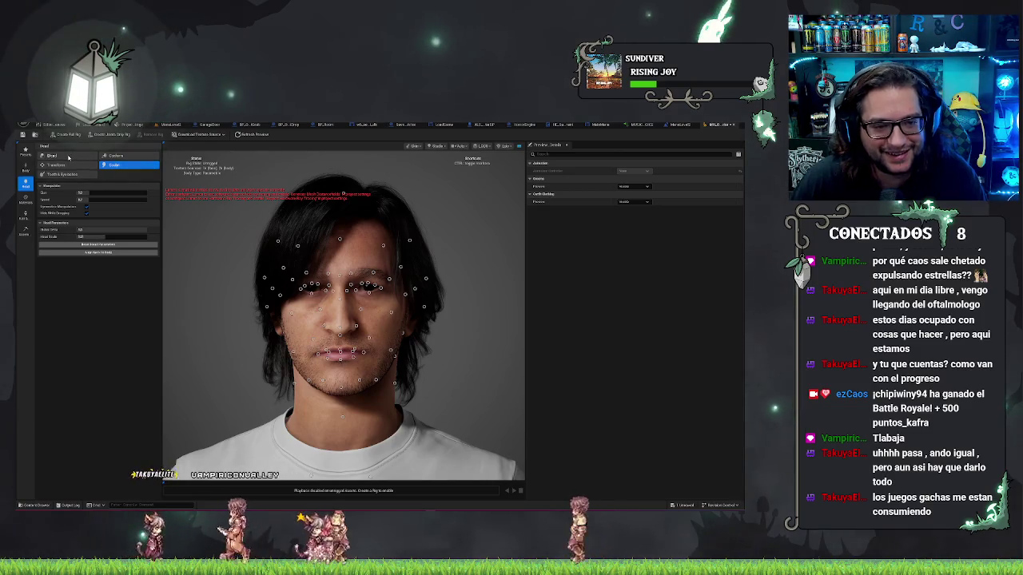
pyautogui.click(69, 158)
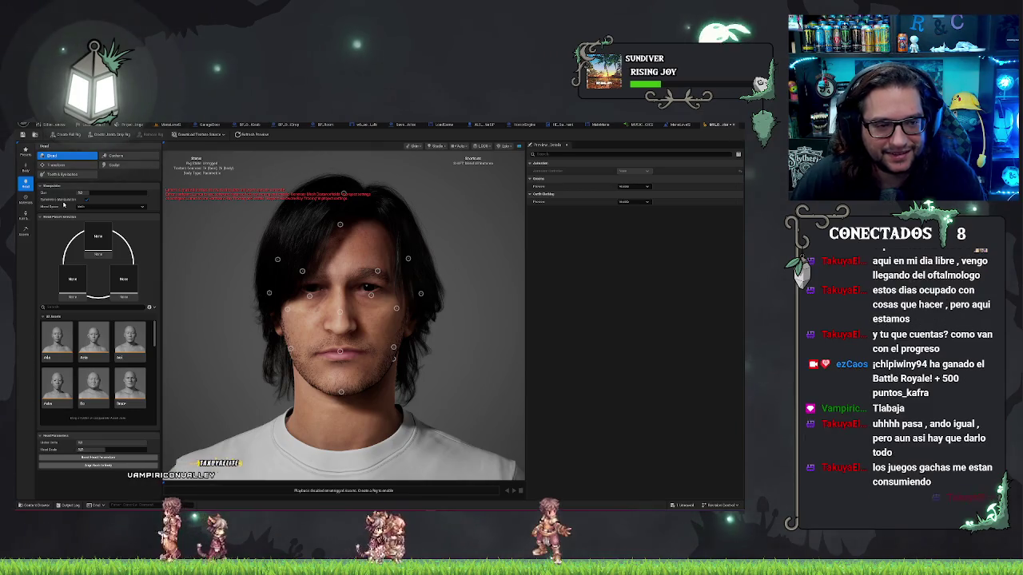
pyautogui.scroll(-3, 101, 382)
pyautogui.scroll(-5, 104, 382)
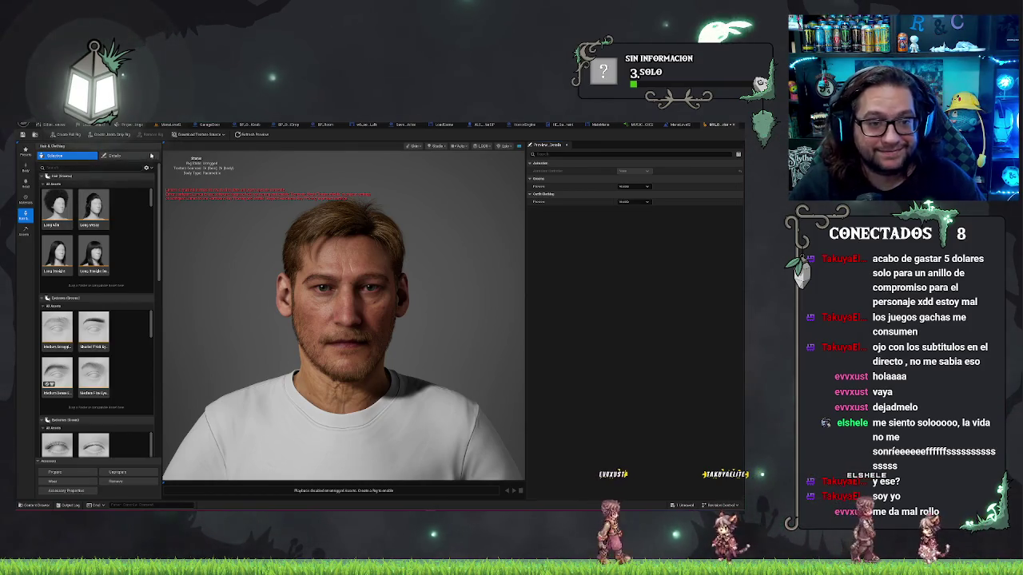
# - Check the skin Materials and Head sculpting sections, then return to Hair & Clothing
pyautogui.click(25, 199)
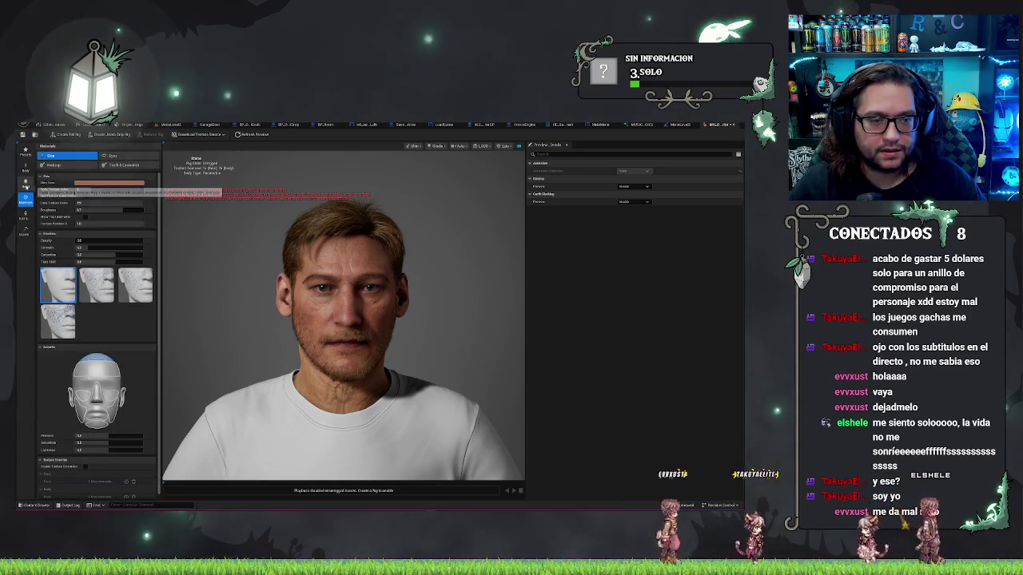
pyautogui.click(25, 182)
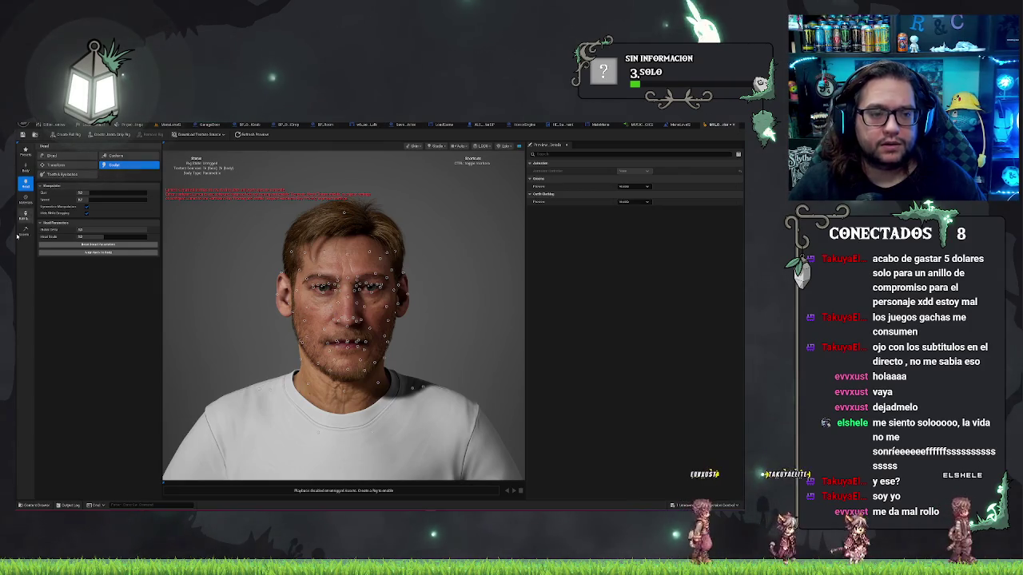
pyautogui.click(24, 217)
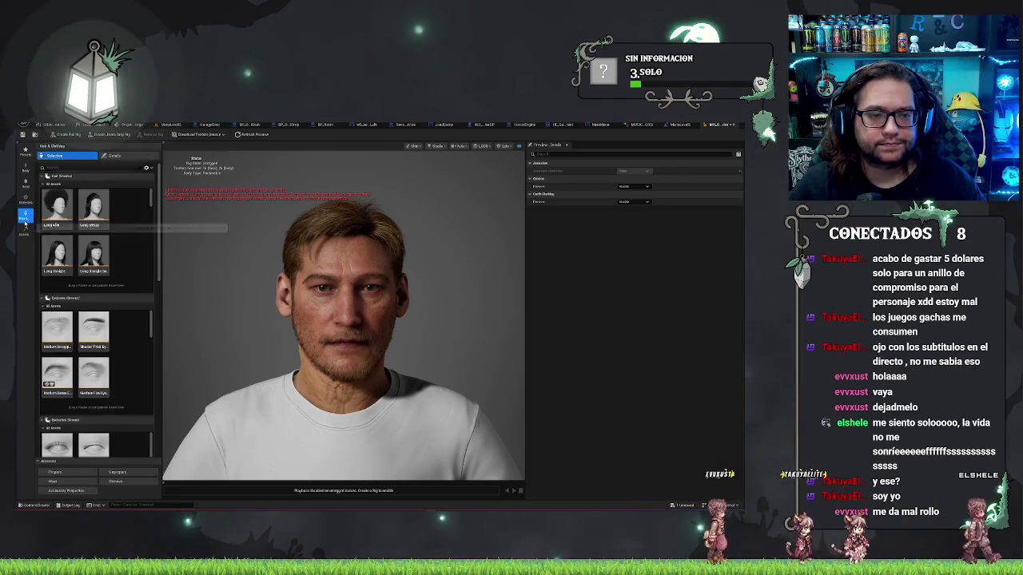
# - Open the Details view and cancel the shirt's primary colour picker, leaving the colour unchanged
pyautogui.click(133, 157)
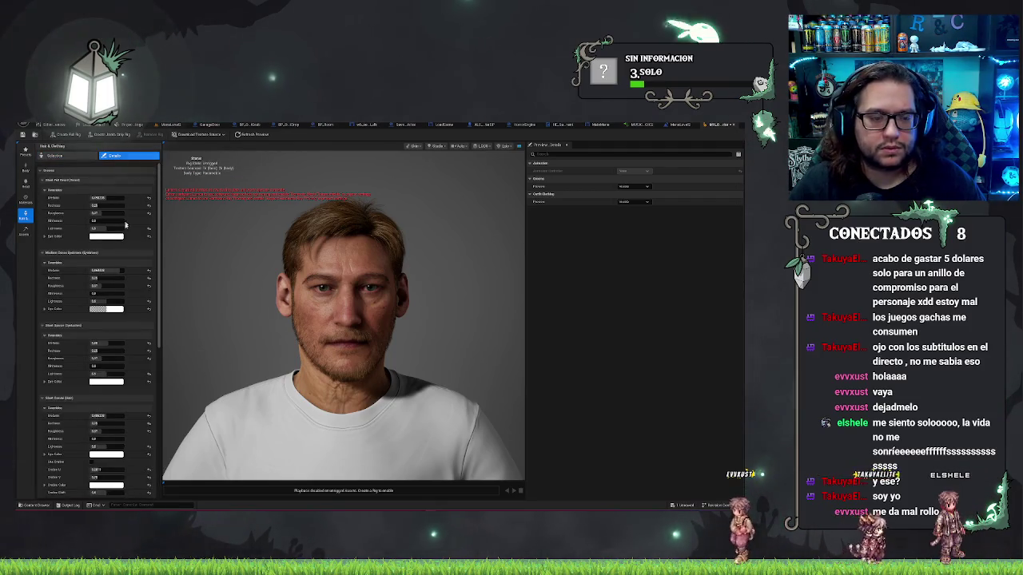
pyautogui.click(40, 172)
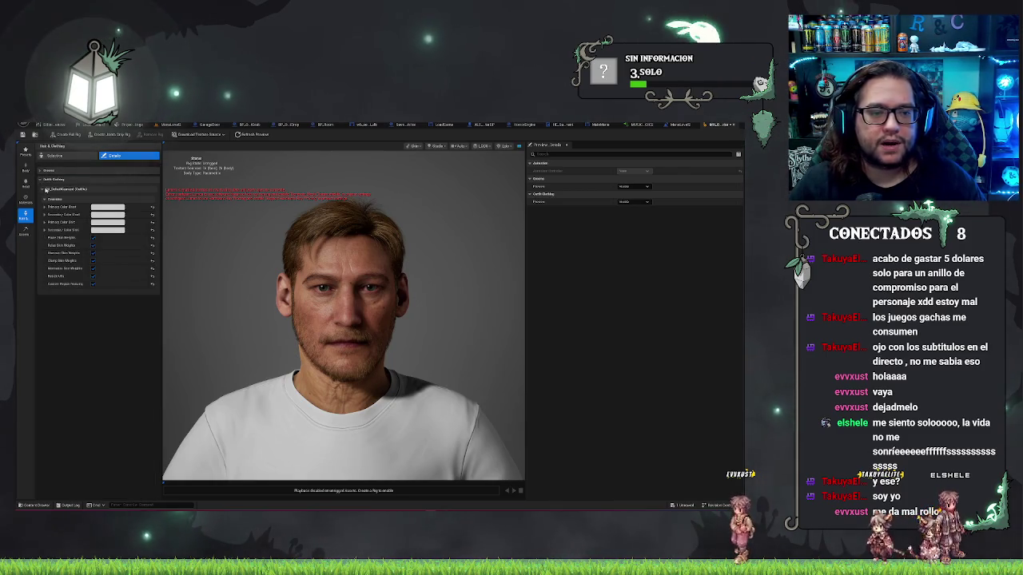
pyautogui.click(112, 209)
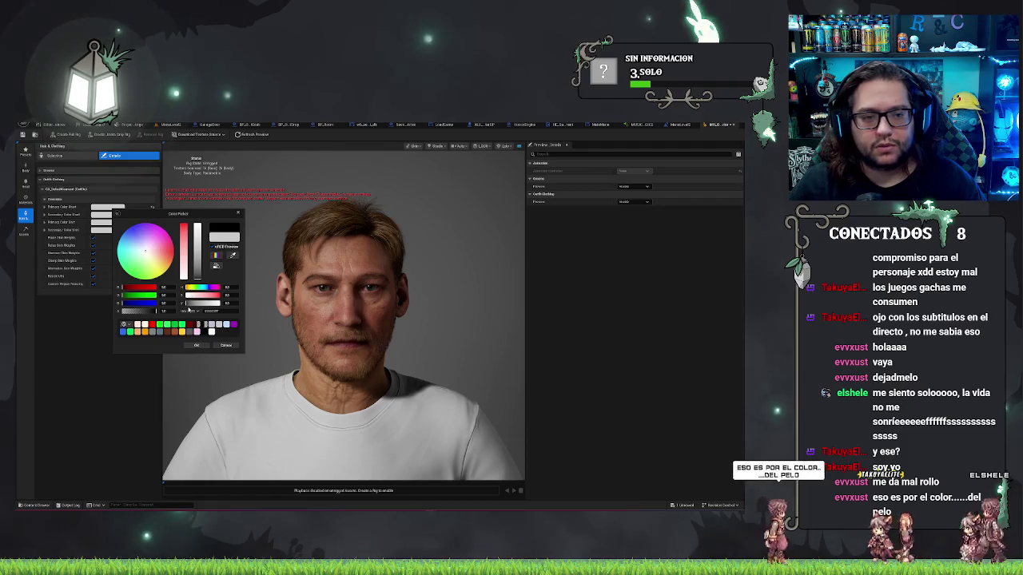
pyautogui.click(227, 345)
# - Collapse the CH_DefaultGarment overrides and expand the Grooms settings for hair and facial hair
pyautogui.click(44, 201)
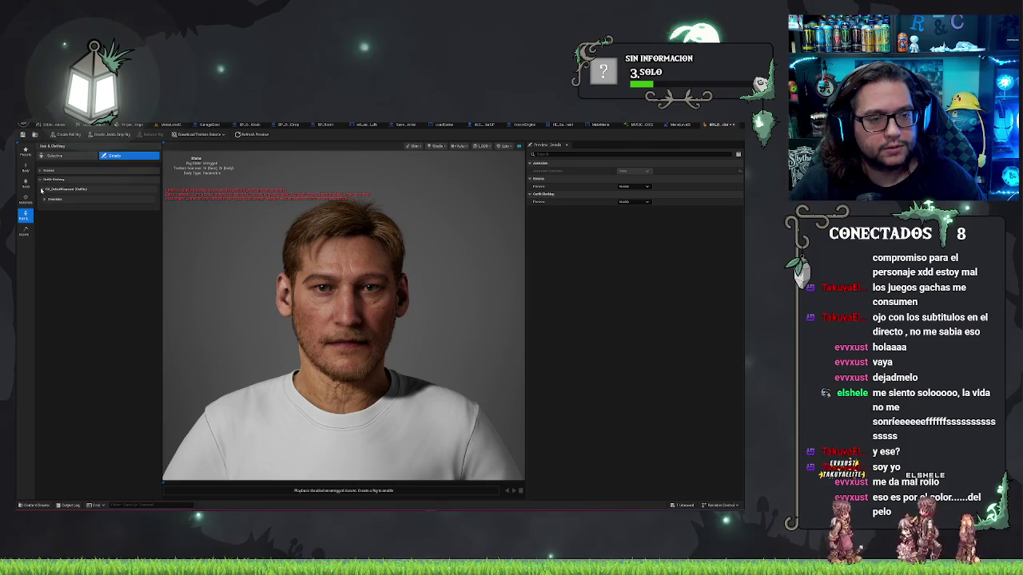
pyautogui.click(42, 188)
pyautogui.click(40, 172)
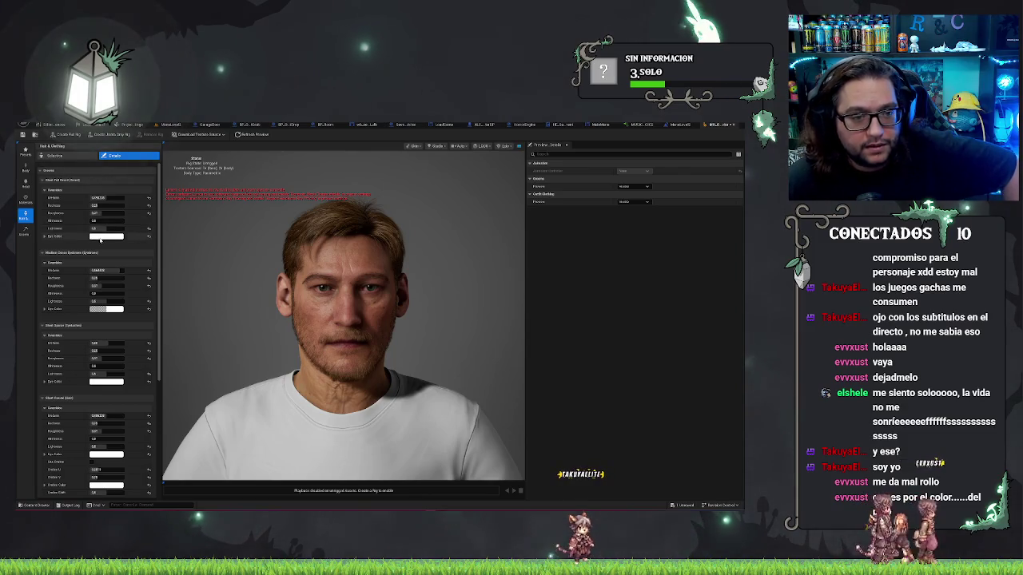
# - Set the hair groom's Dye Color to pink in the Color Picker
pyautogui.scroll(-3, 68, 253)
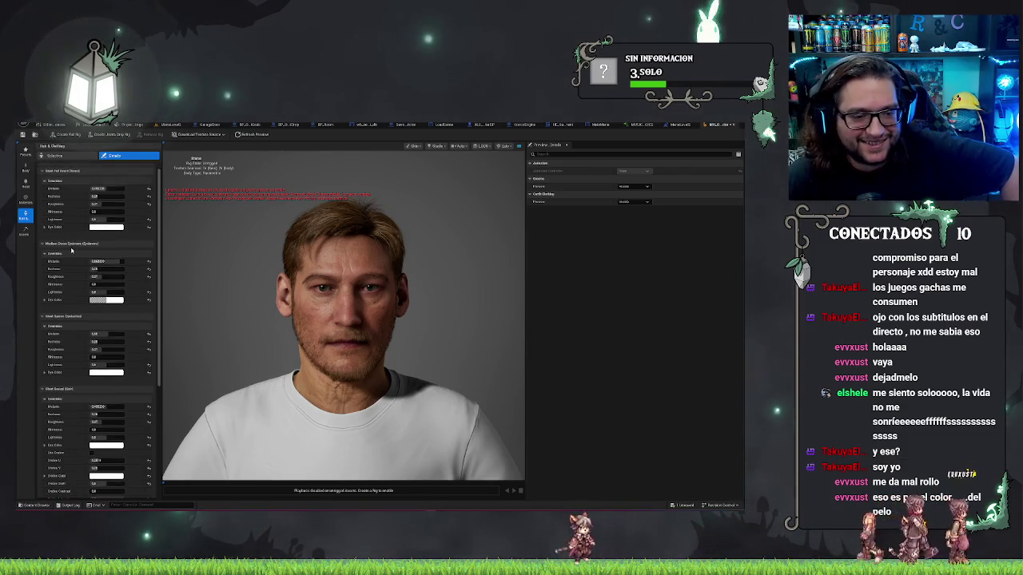
pyautogui.scroll(-2, 63, 256)
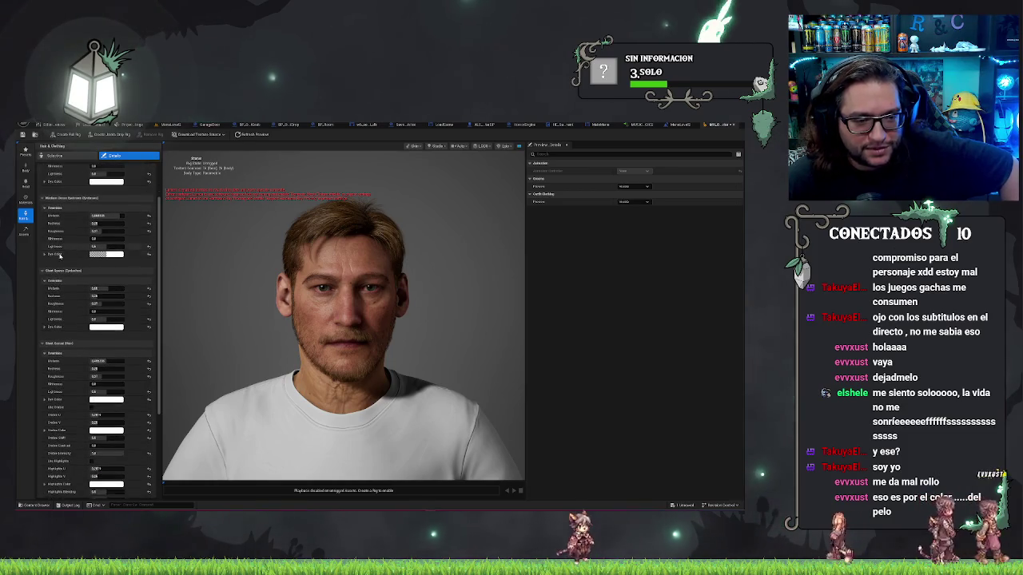
pyautogui.scroll(-2, 55, 252)
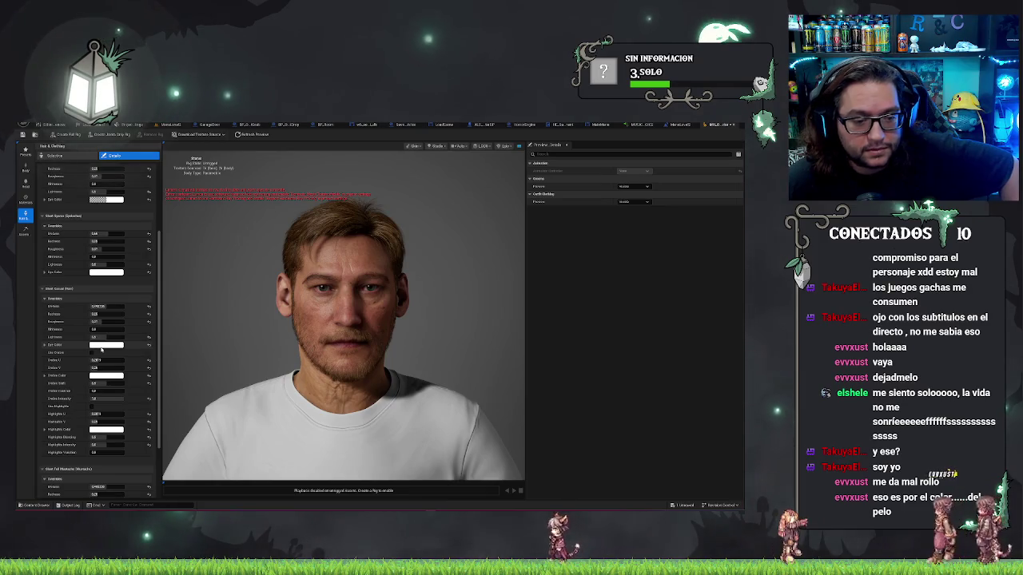
pyautogui.click(103, 346)
pyautogui.moveTo(151, 389); pyautogui.dragTo(162, 382)
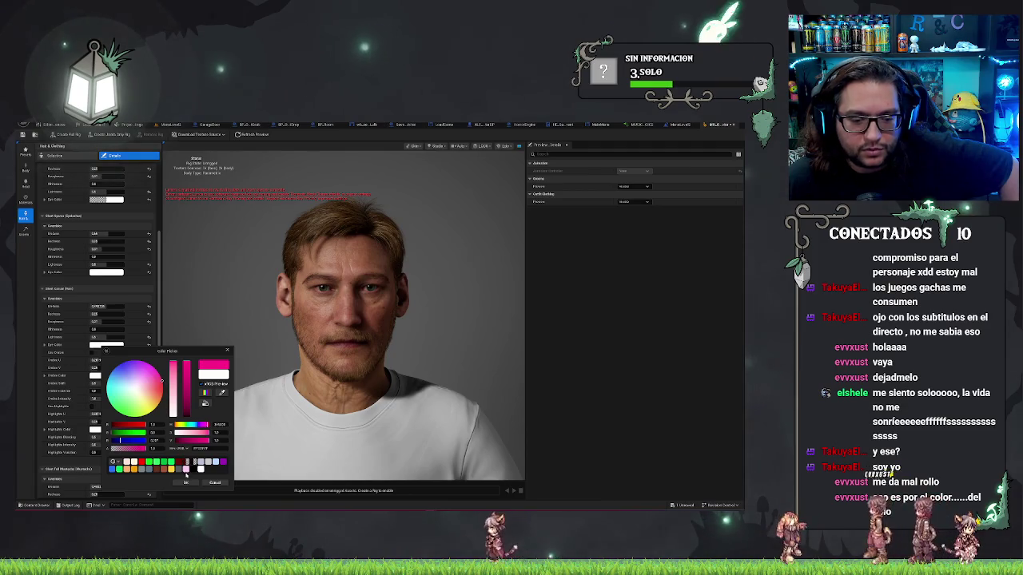
pyautogui.click(190, 483)
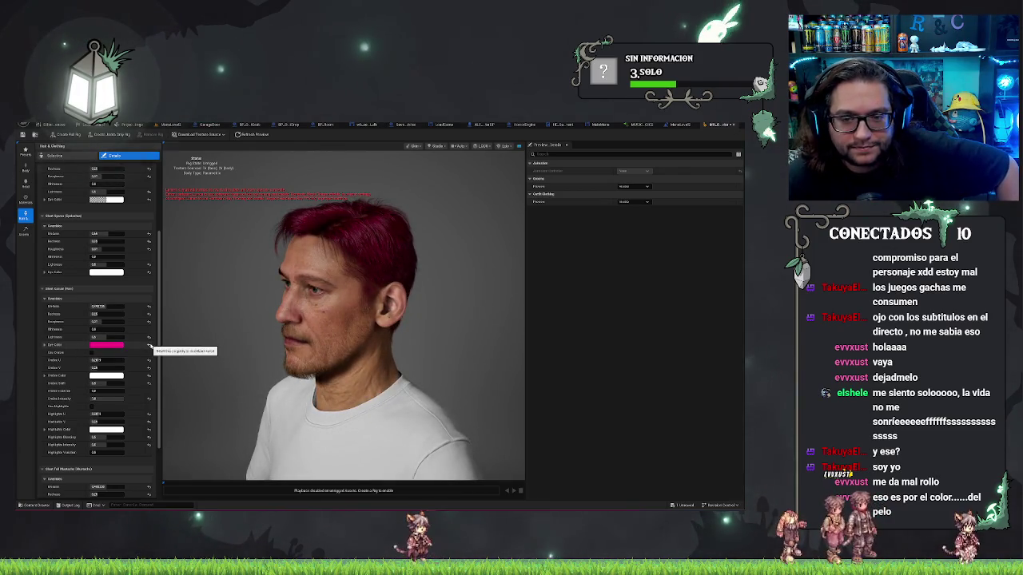
# - Reset the hair and sparse groom dye colours to their defaults, restoring dark hair
pyautogui.click(149, 345)
pyautogui.click(114, 346)
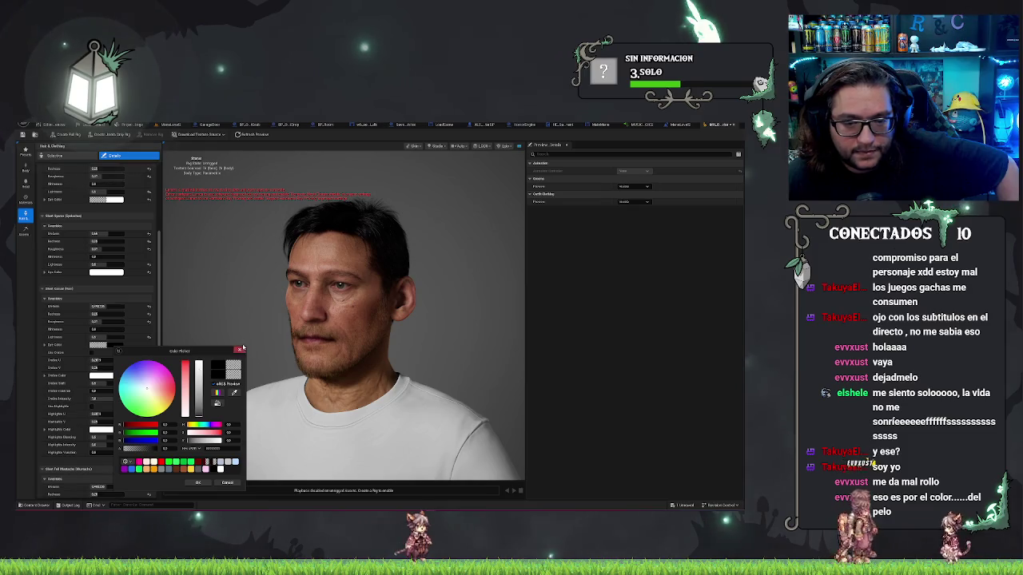
pyautogui.click(241, 350)
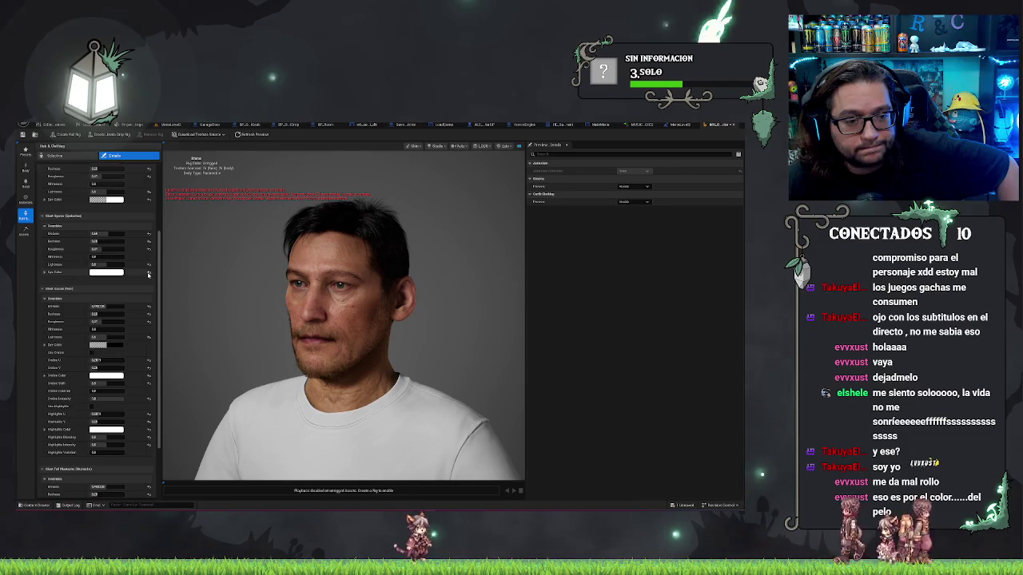
pyautogui.click(149, 274)
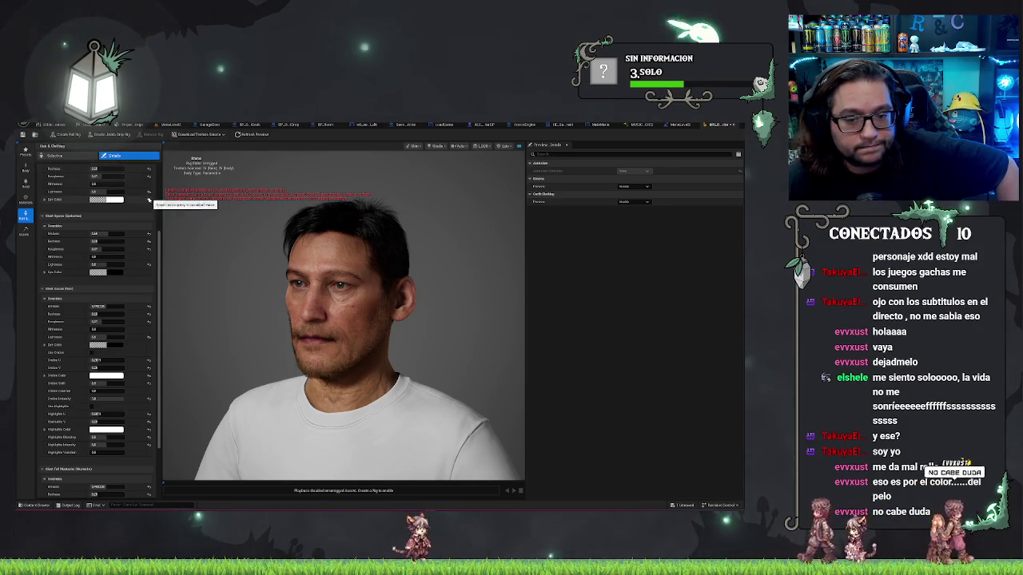
pyautogui.scroll(3, 136, 256)
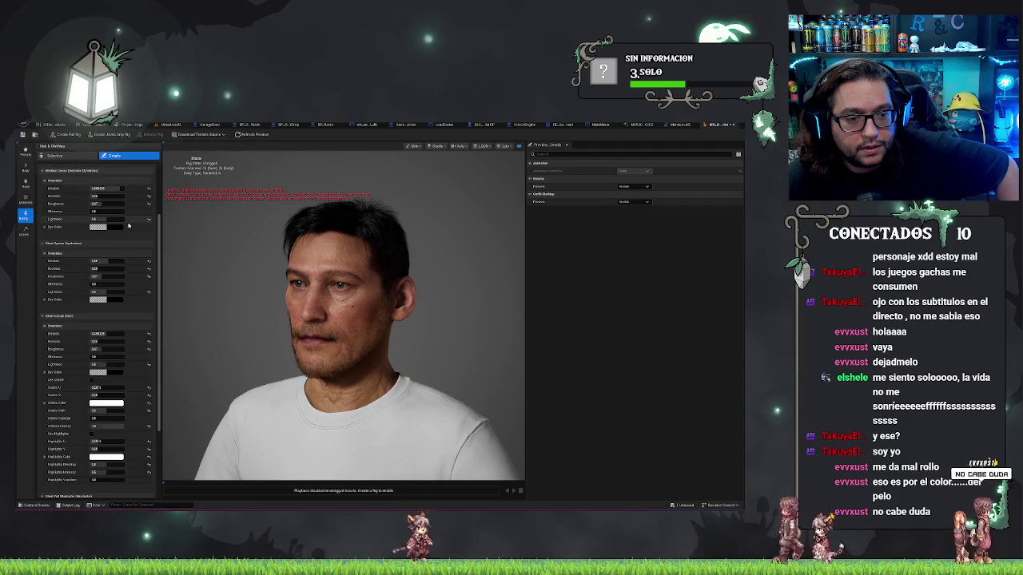
pyautogui.scroll(2, 140, 251)
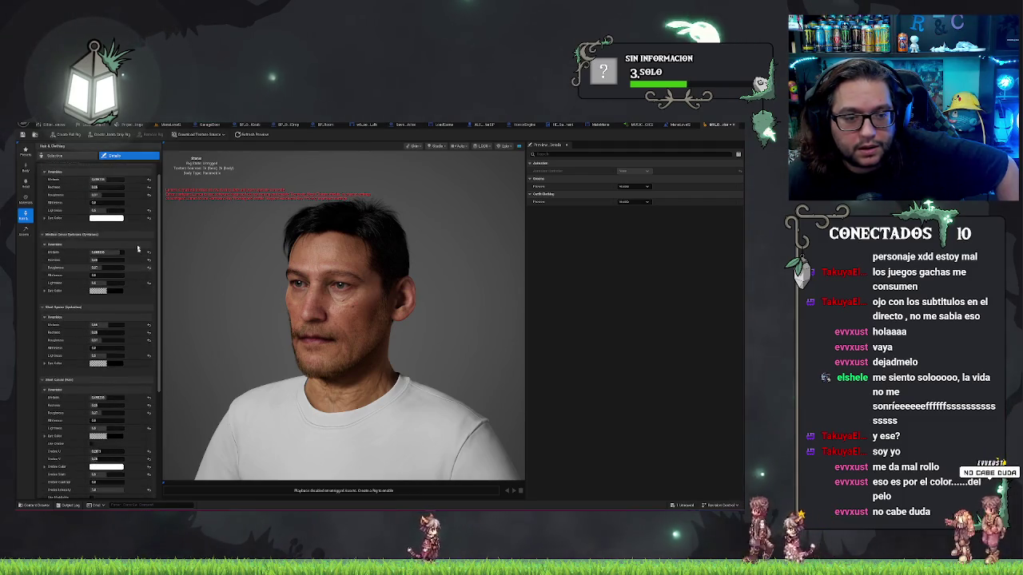
pyautogui.scroll(1, 137, 259)
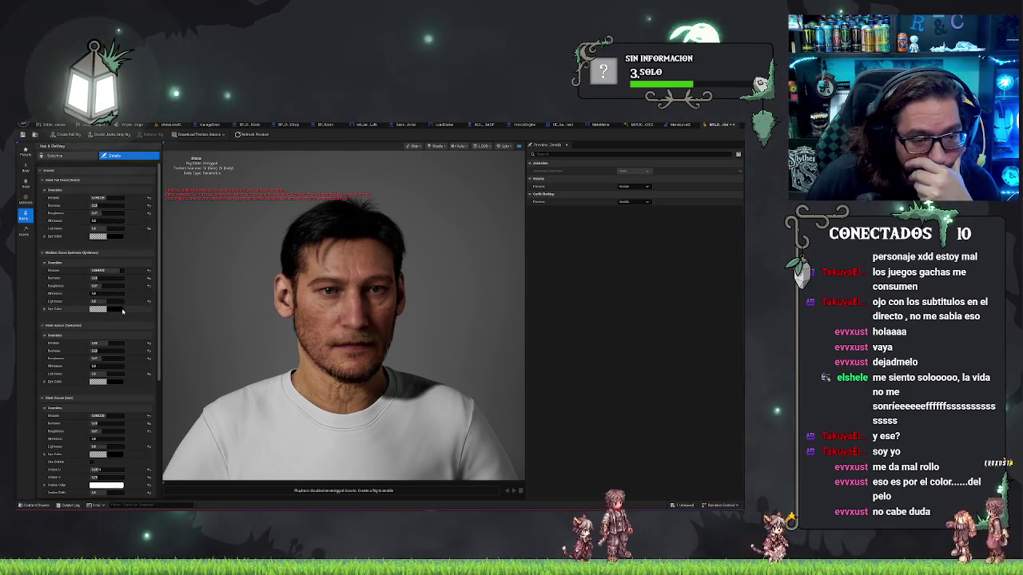
pyautogui.scroll(-4, 121, 311)
pyautogui.scroll(-1, 121, 311)
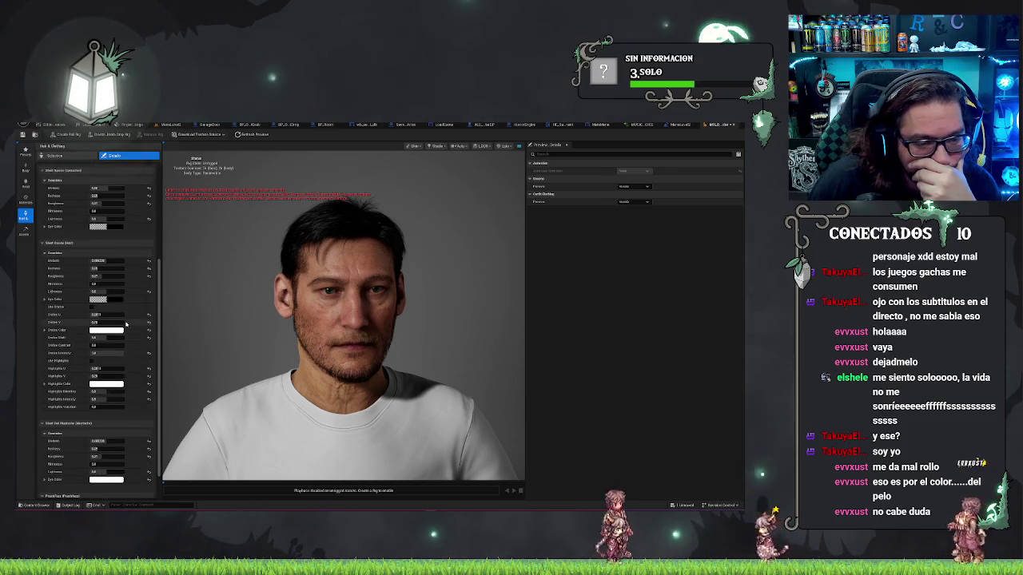
pyautogui.scroll(-1, 131, 335)
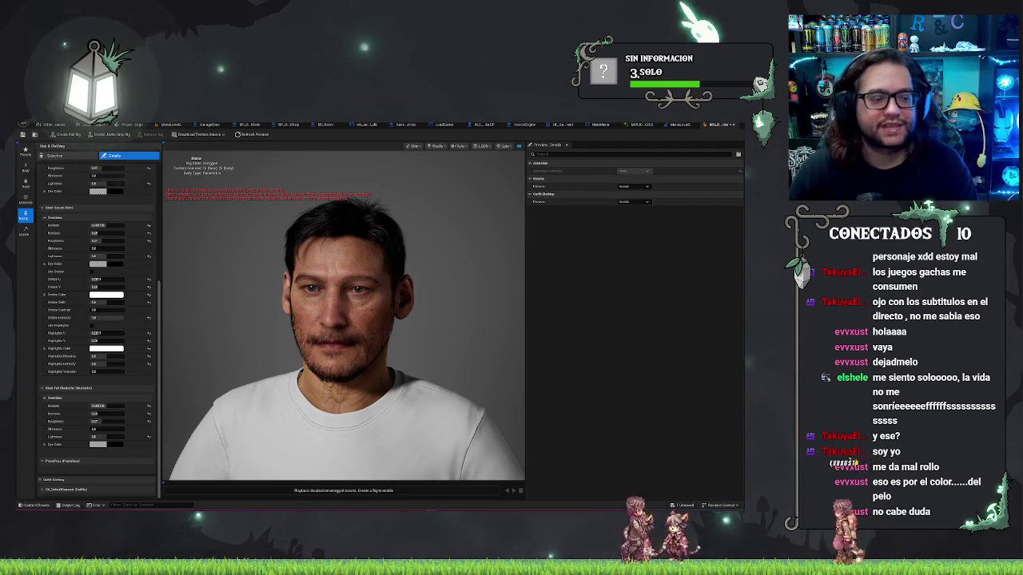
pyautogui.scroll(5, 98, 345)
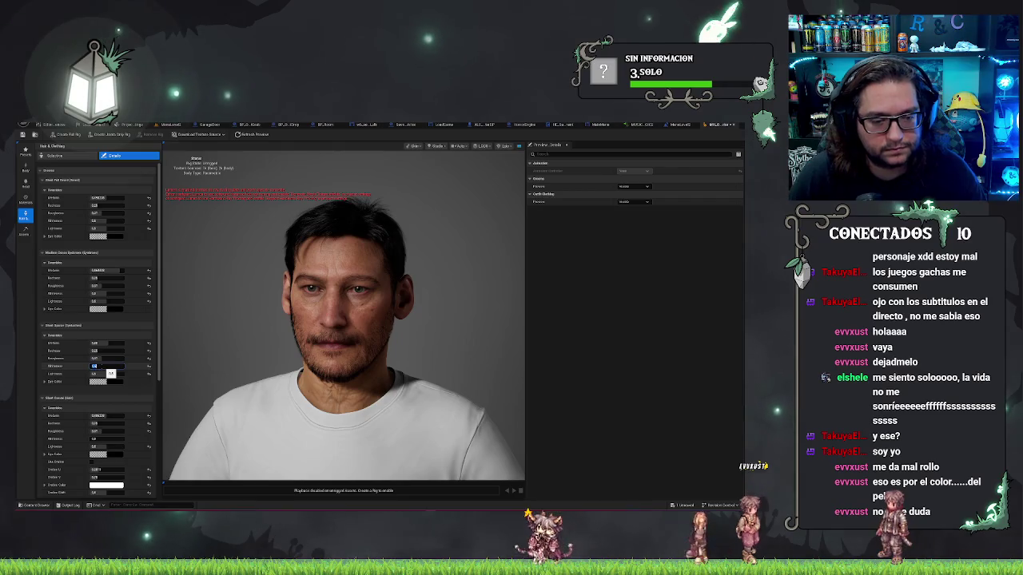
pyautogui.click(110, 440)
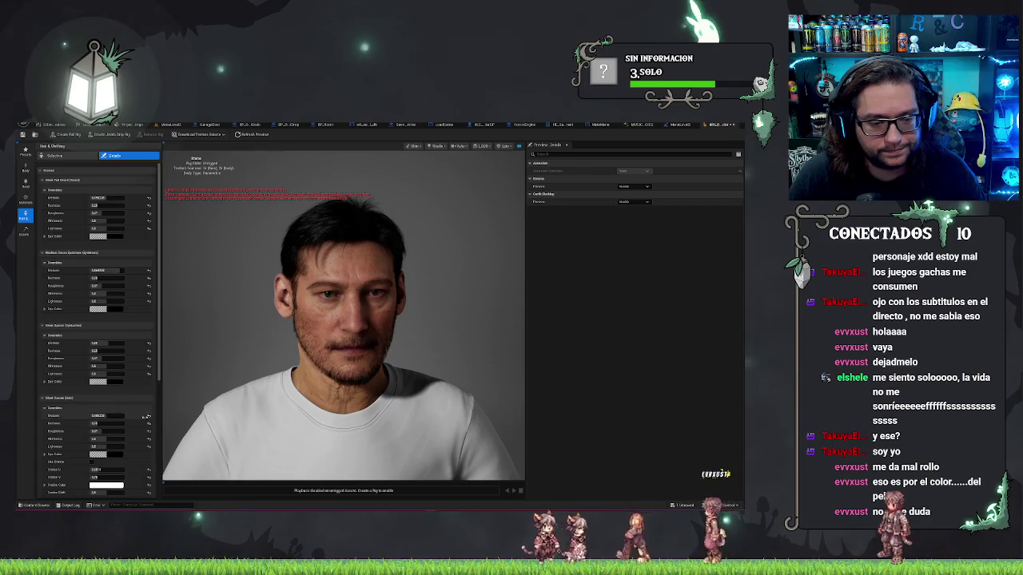
# - Set the hair material's Metallic value to 0.1
pyautogui.scroll(-2, 147, 416)
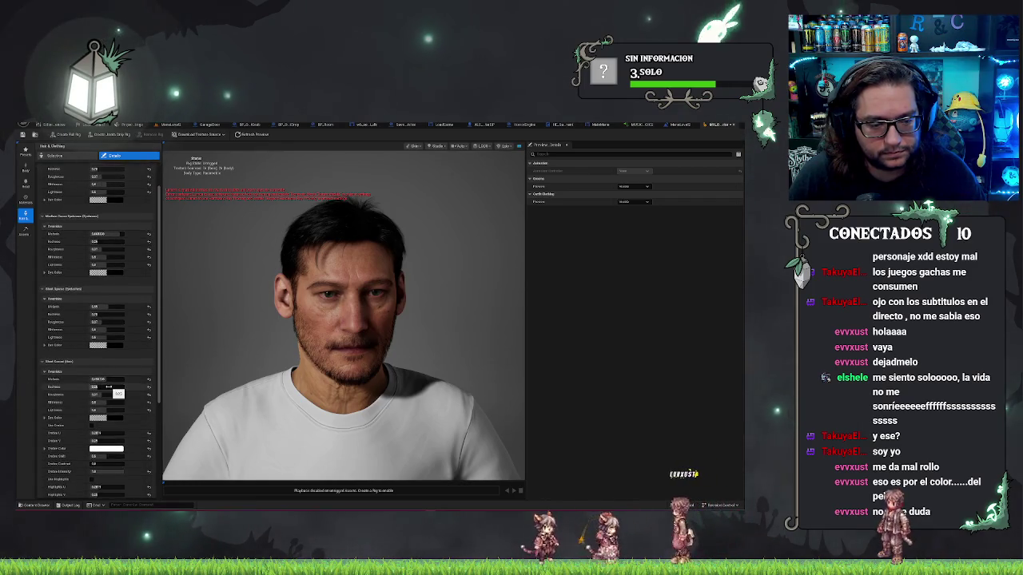
pyautogui.click(124, 379)
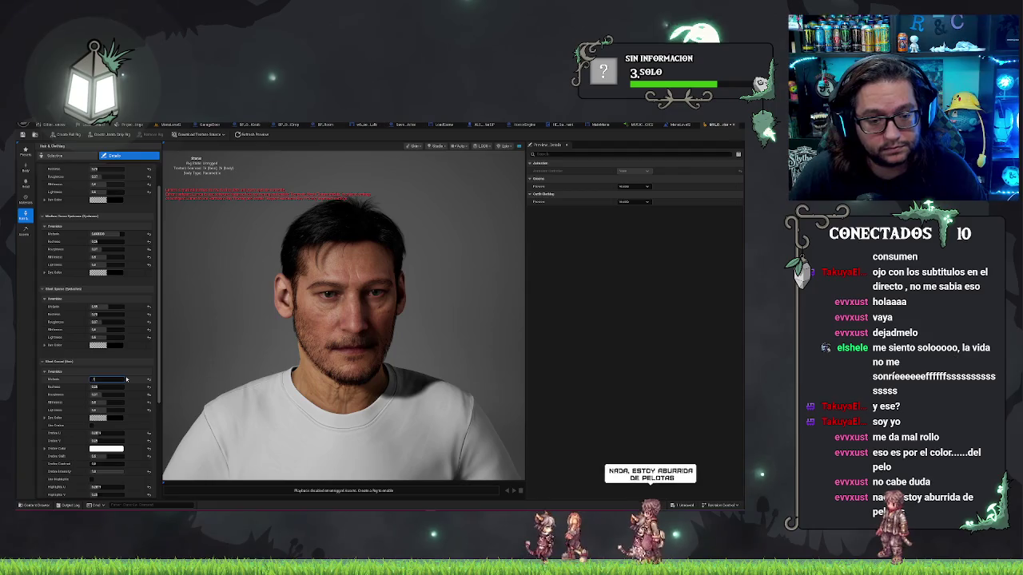
pyautogui.write('0.1')
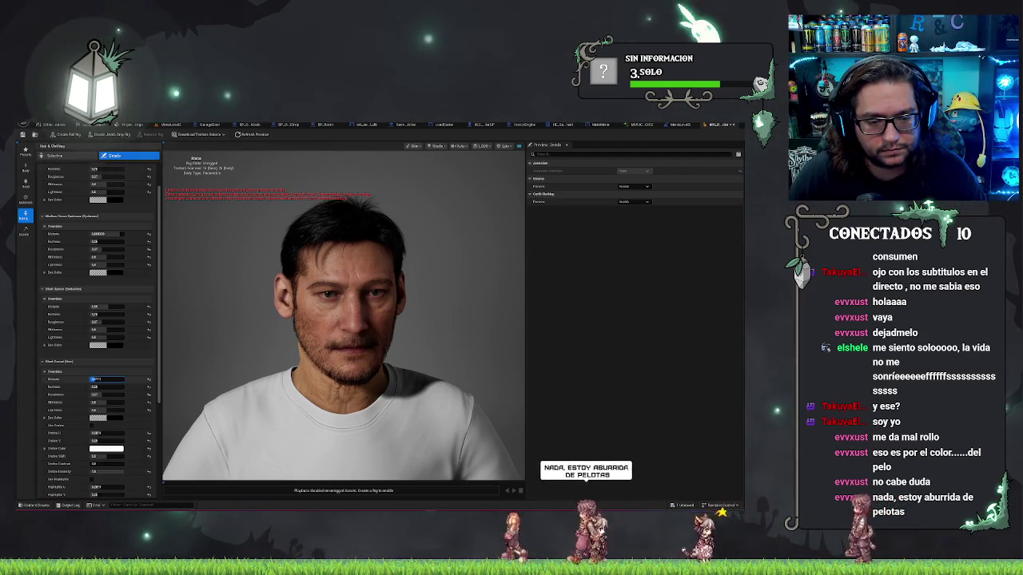
pyautogui.press('Return')
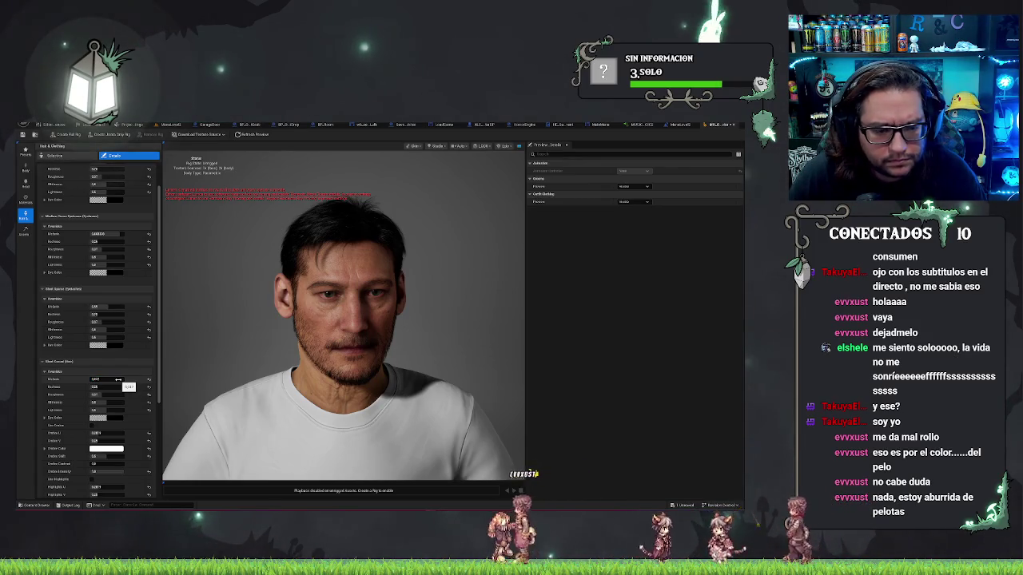
# - Toggle Use Ombre on and back off to keep the hair dark, then commit the value
pyautogui.click(93, 427)
pyautogui.click(93, 428)
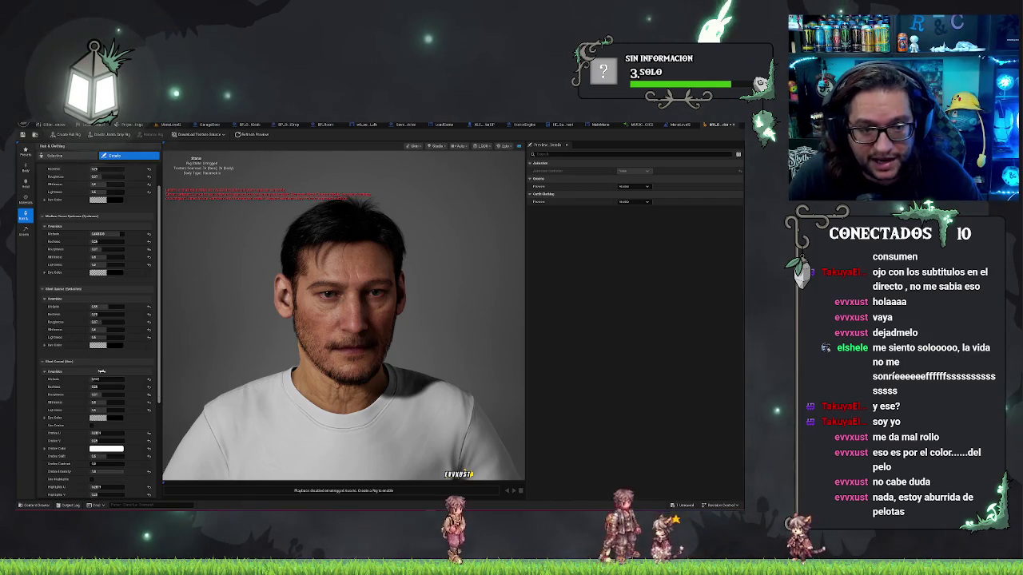
pyautogui.scroll(-1, 126, 344)
pyautogui.scroll(-3, 126, 344)
pyautogui.scroll(-1, 93, 346)
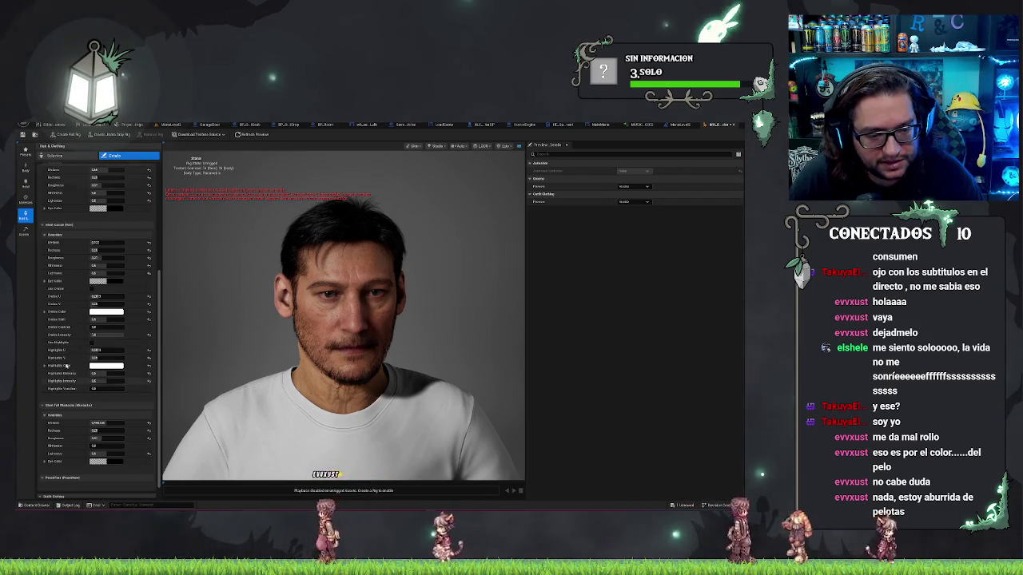
pyautogui.scroll(-1, 83, 405)
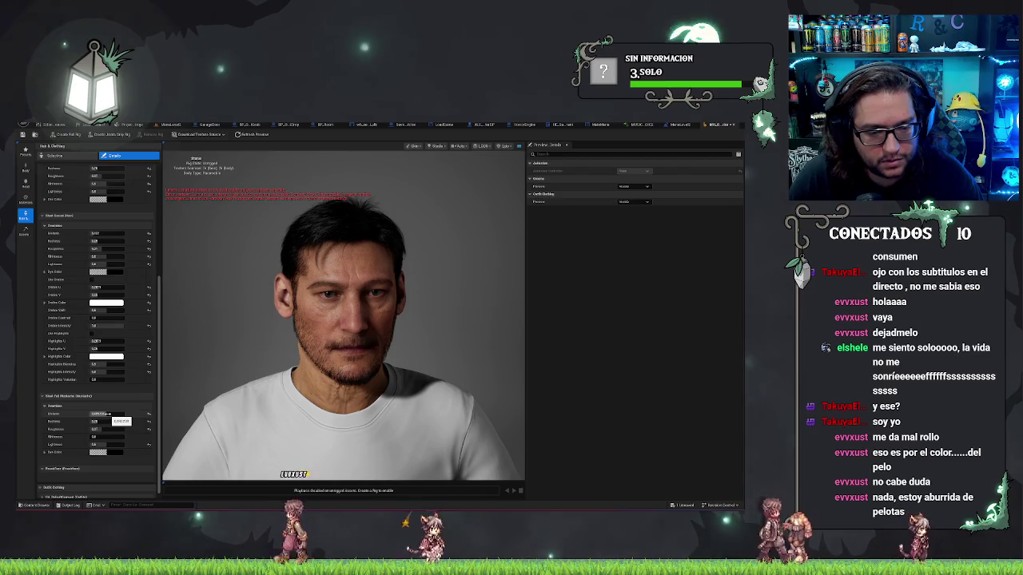
pyautogui.scroll(3, 86, 339)
pyautogui.scroll(6, 85, 339)
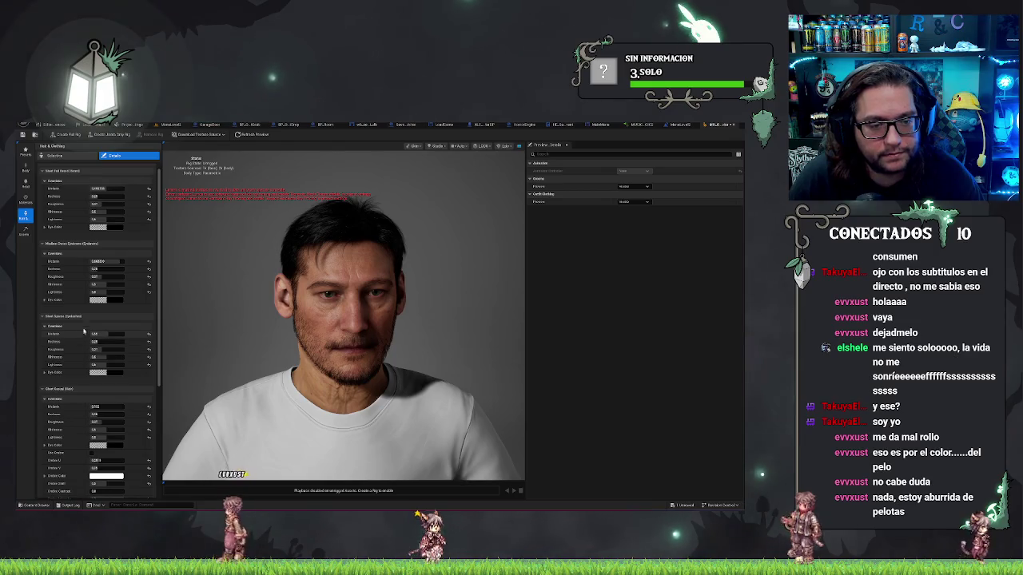
pyautogui.scroll(1, 101, 250)
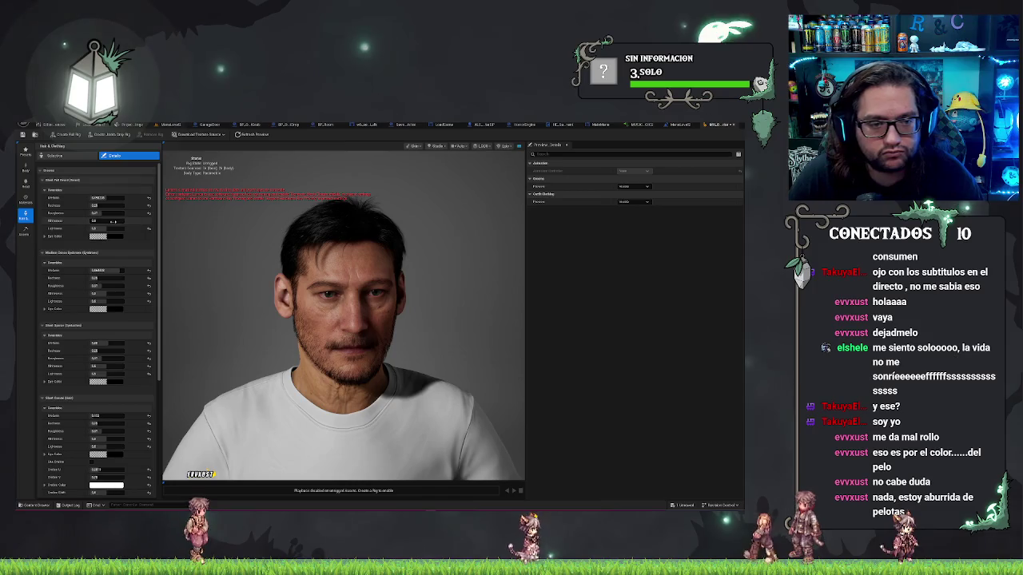
pyautogui.scroll(-2, 74, 362)
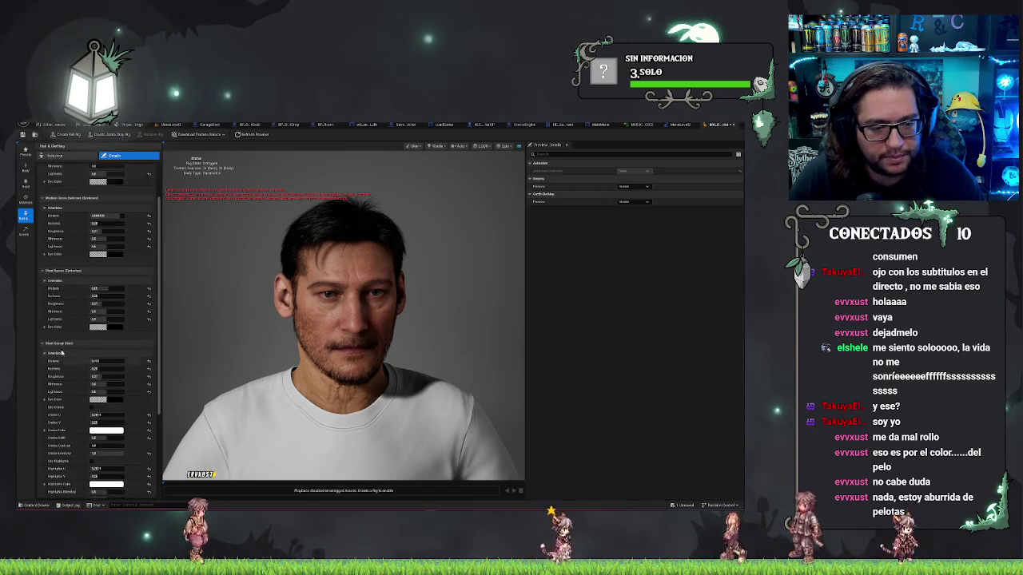
pyautogui.scroll(-1, 61, 349)
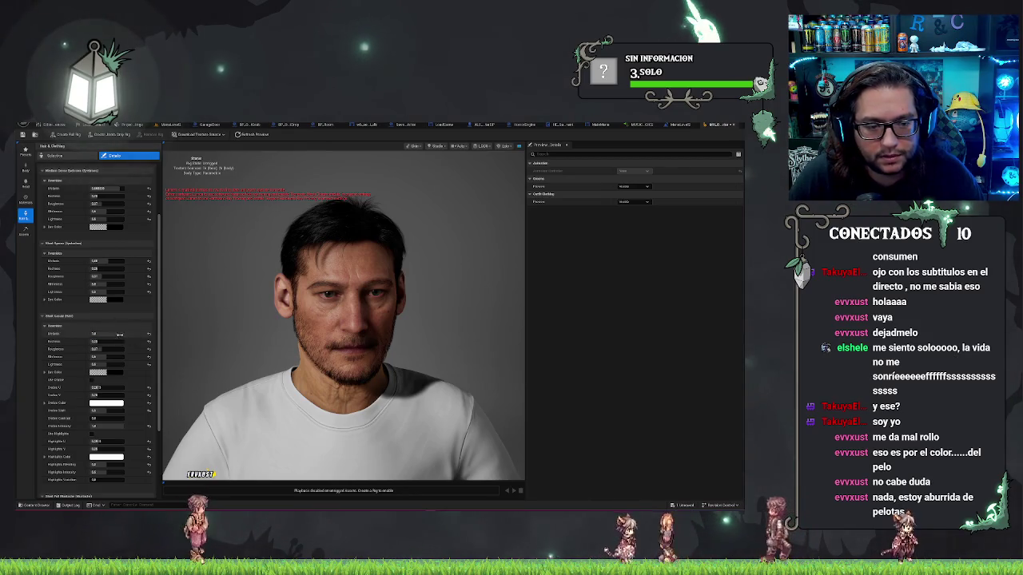
pyautogui.press('Return')
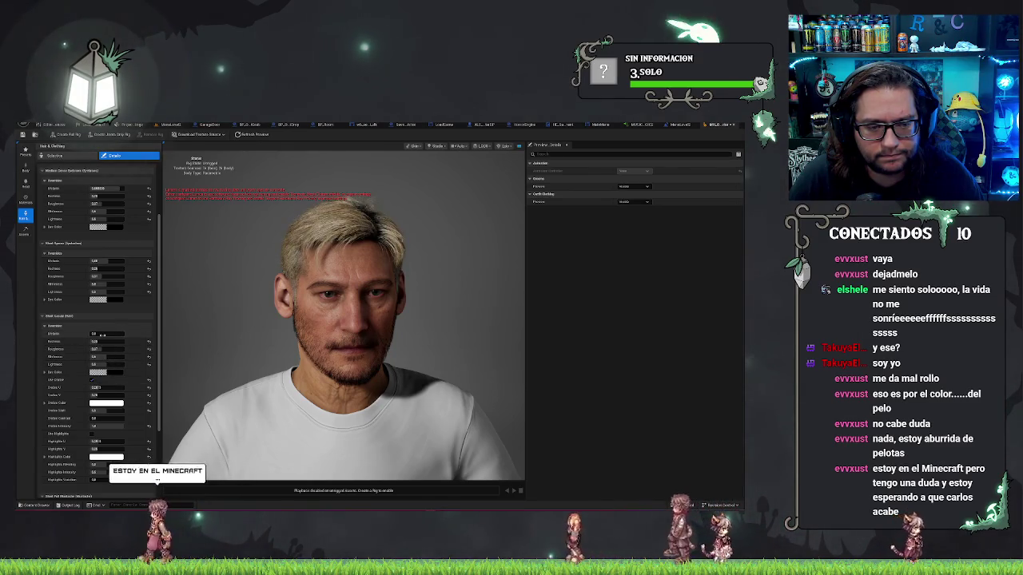
# - Raise the hair Metallic value above 0.0 and refresh the preview to reassemble the character
pyautogui.moveTo(101, 334); pyautogui.dragTo(109, 340)
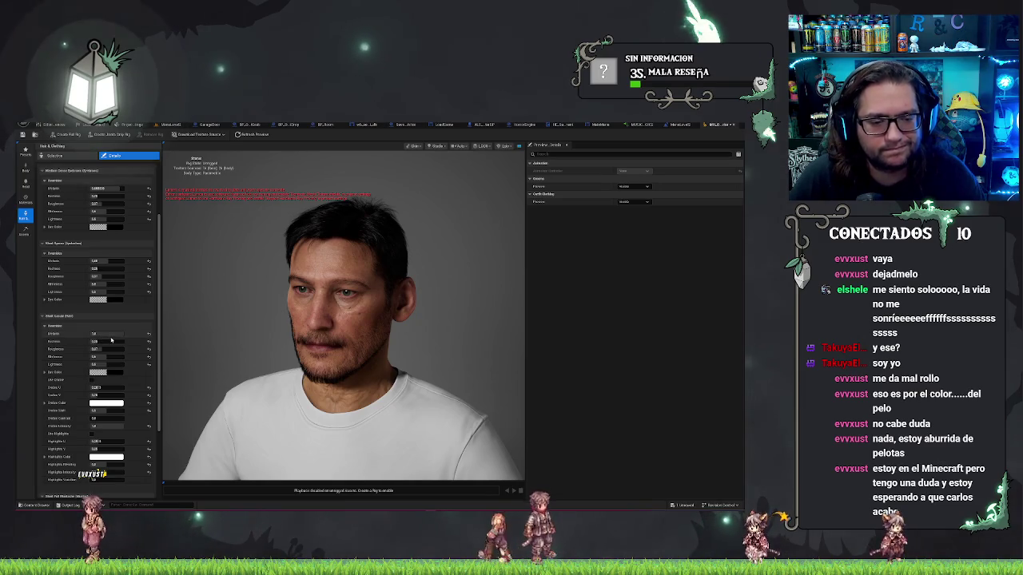
pyautogui.click(108, 333)
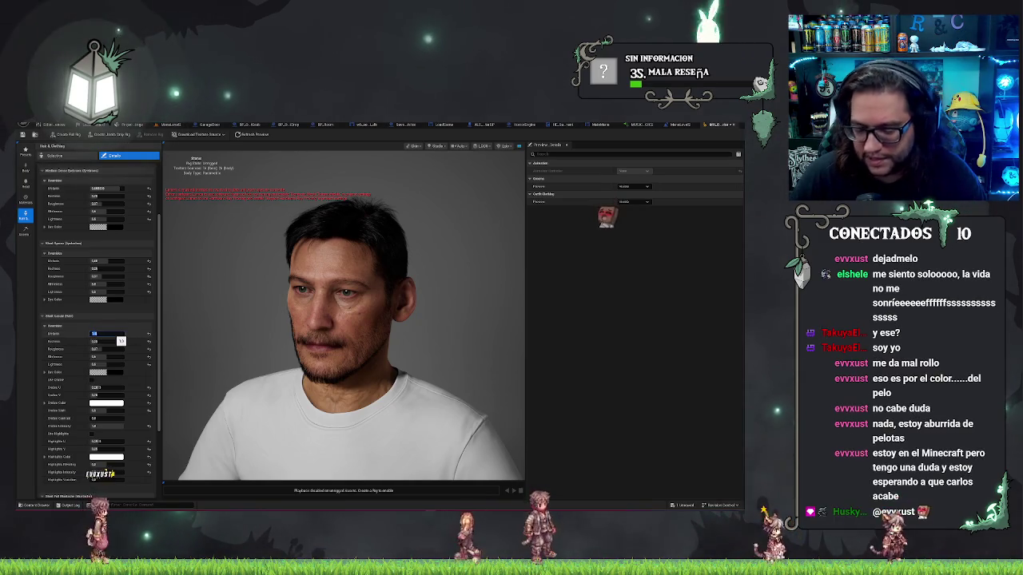
pyautogui.click(269, 136)
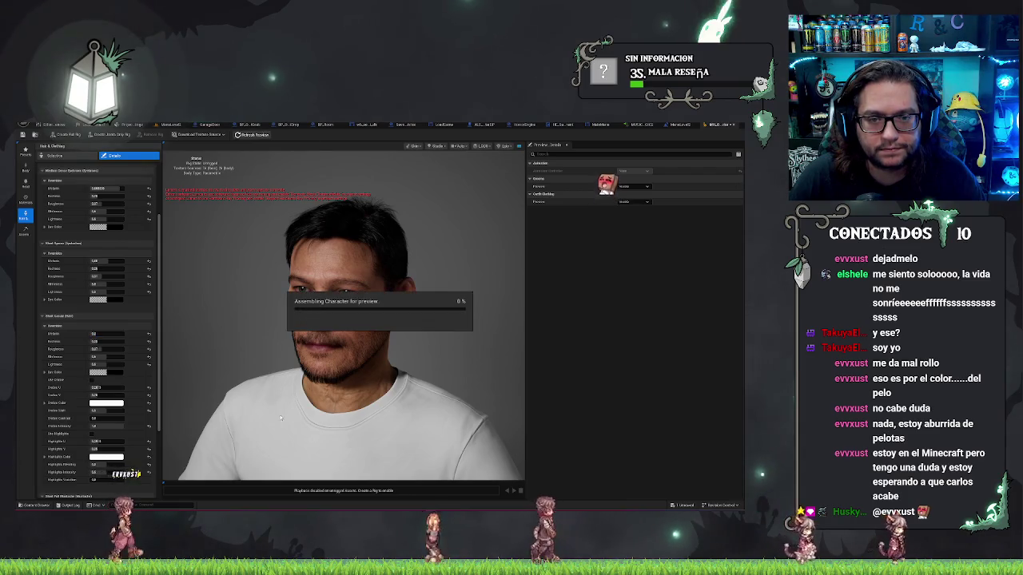
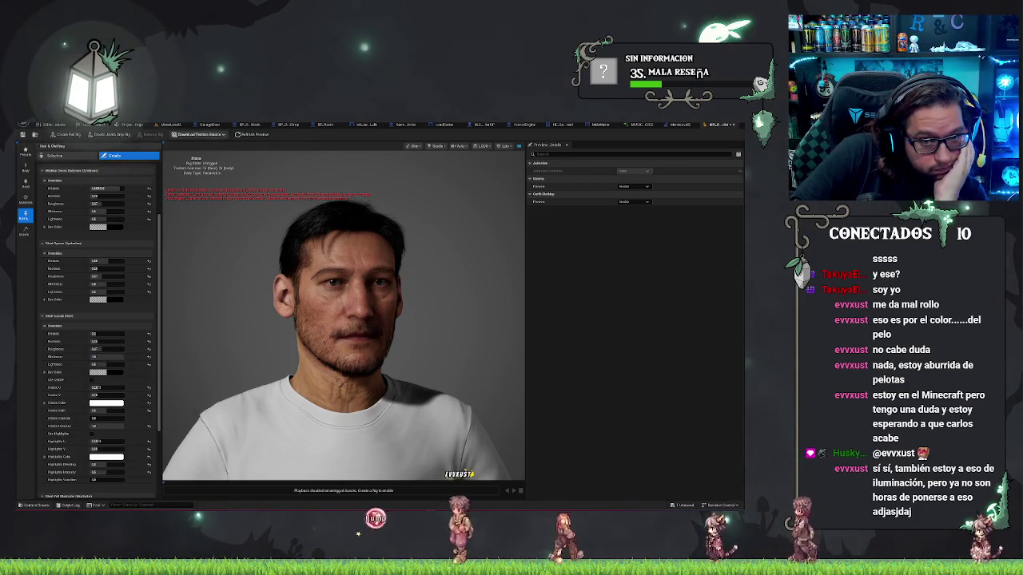
# - Rebuild the character preview and open the Short Coarse hair colour picker
pyautogui.click(254, 135)
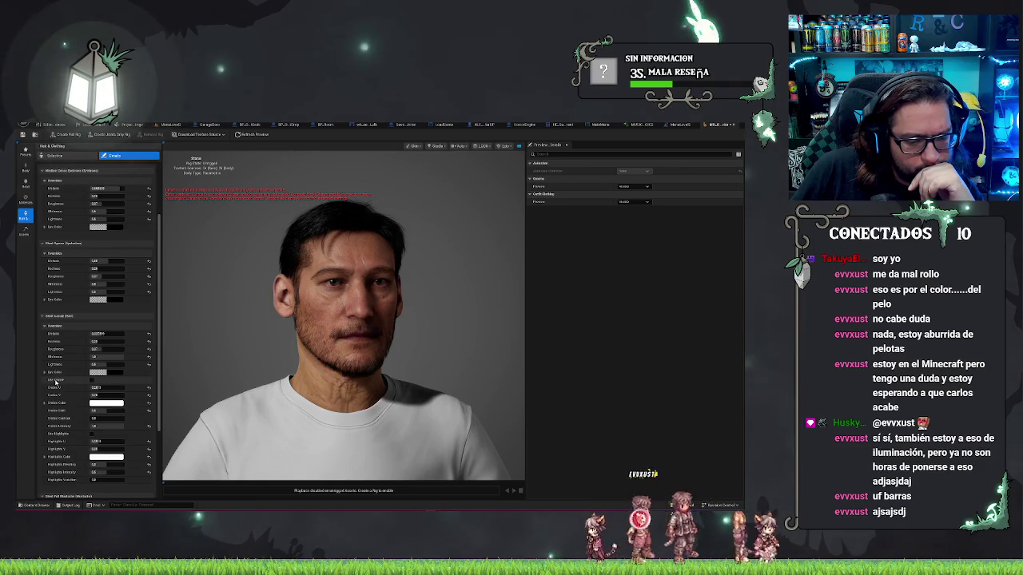
pyautogui.scroll(-3, 82, 407)
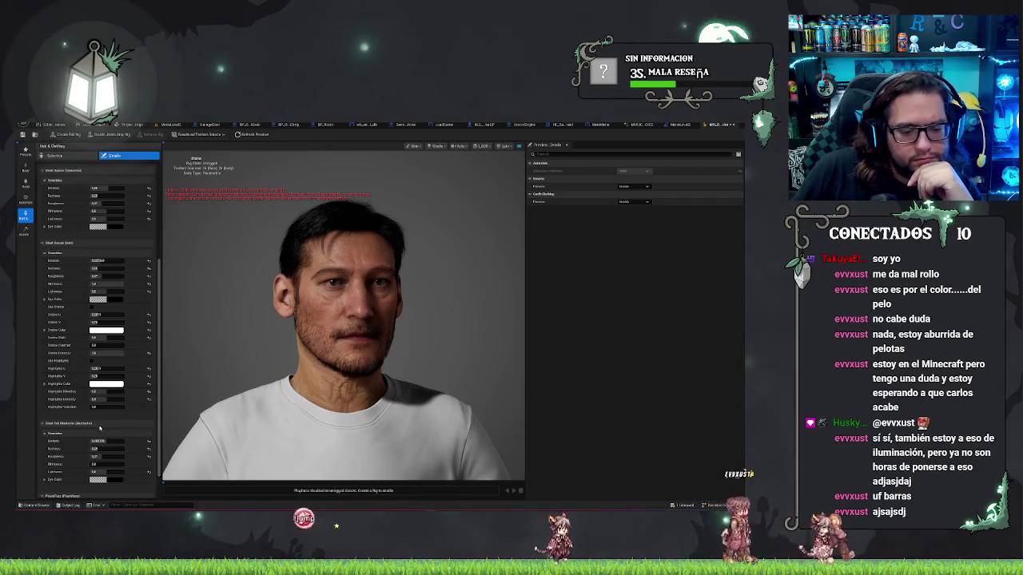
pyautogui.scroll(-2, 77, 420)
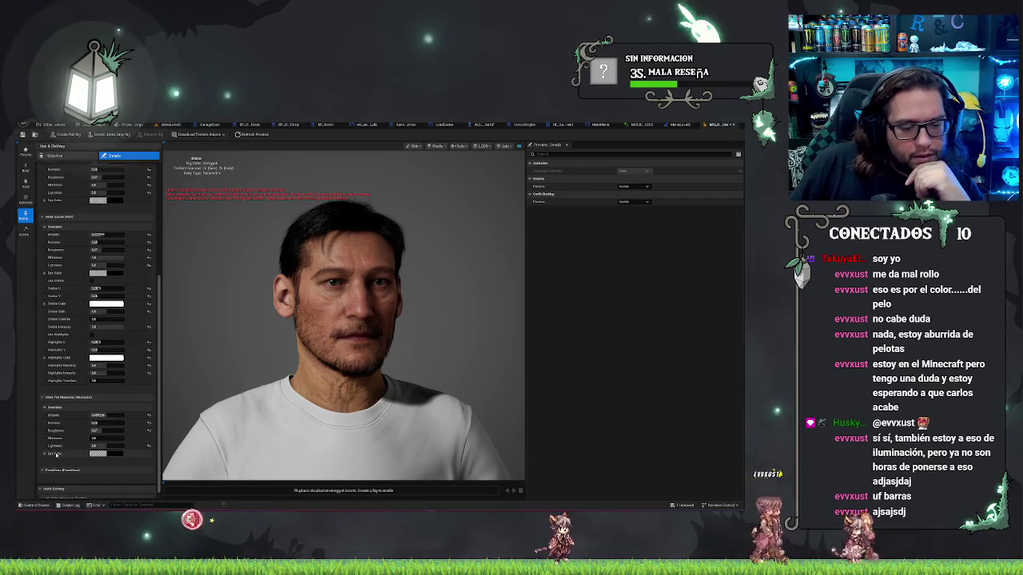
pyautogui.scroll(5, 54, 444)
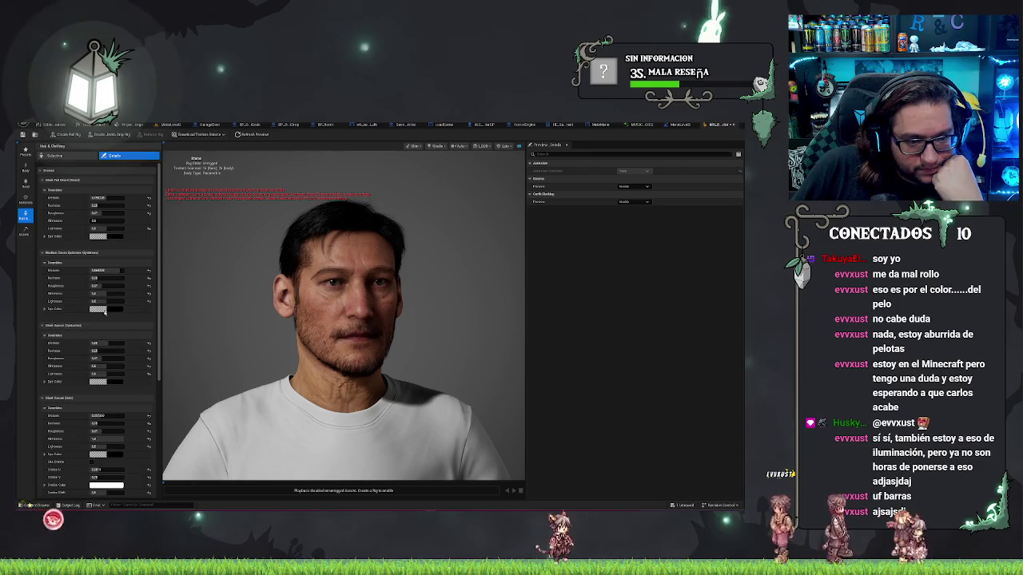
pyautogui.scroll(-1, 111, 435)
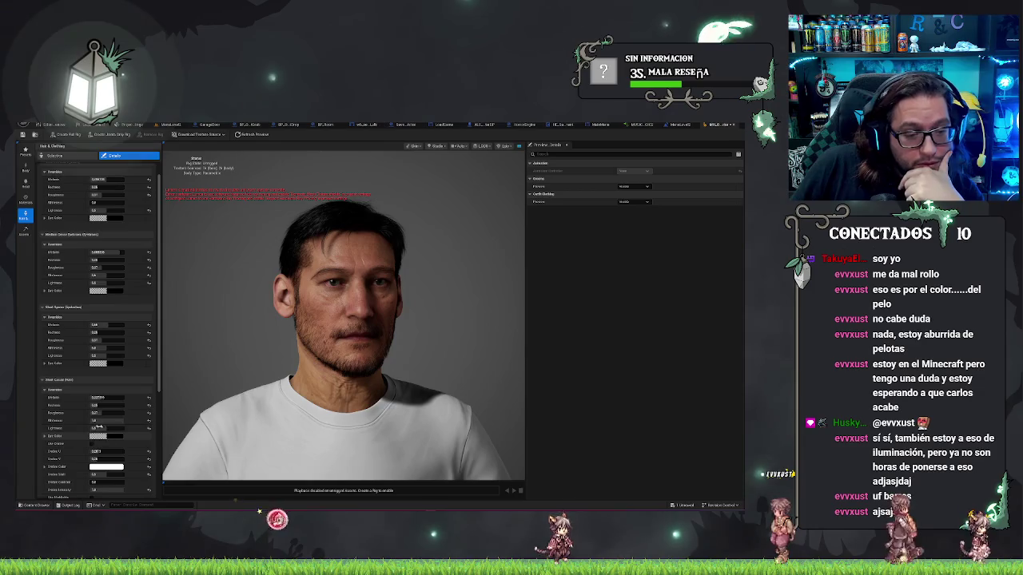
pyautogui.scroll(-2, 51, 405)
pyautogui.click(111, 392)
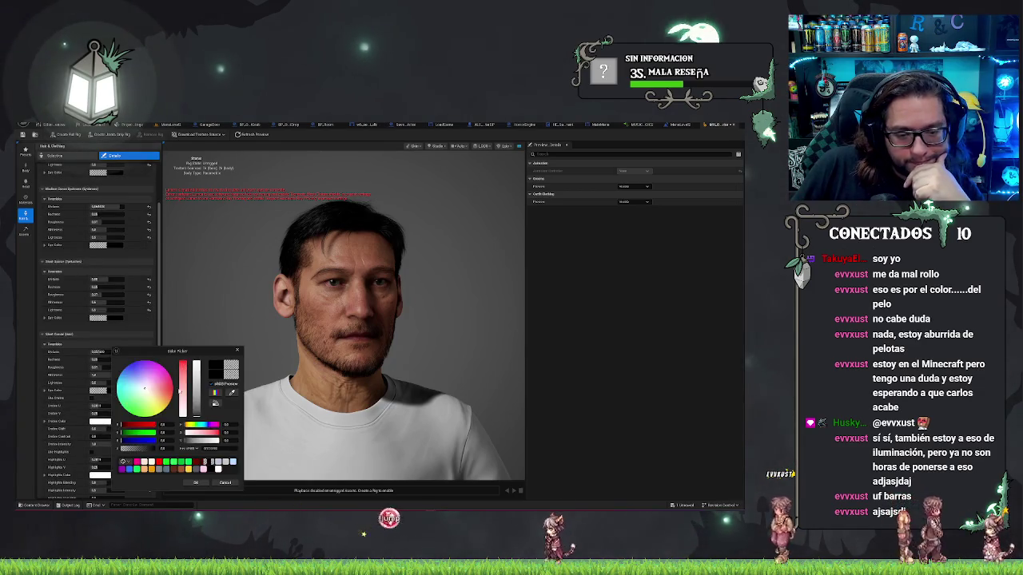
# - Set the hair colour to grey, then lighten it further to grey-white
pyautogui.click(196, 484)
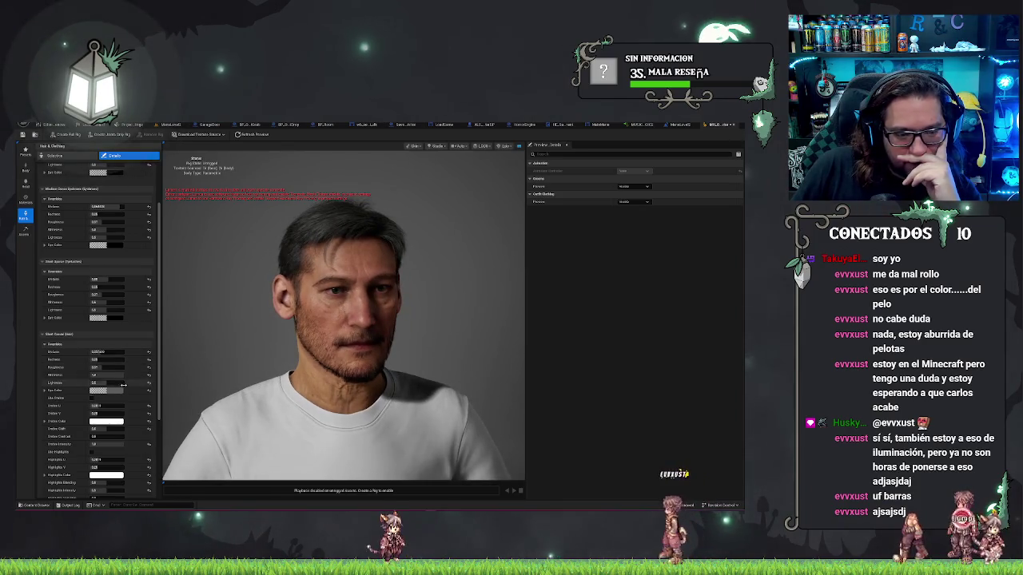
pyautogui.click(99, 390)
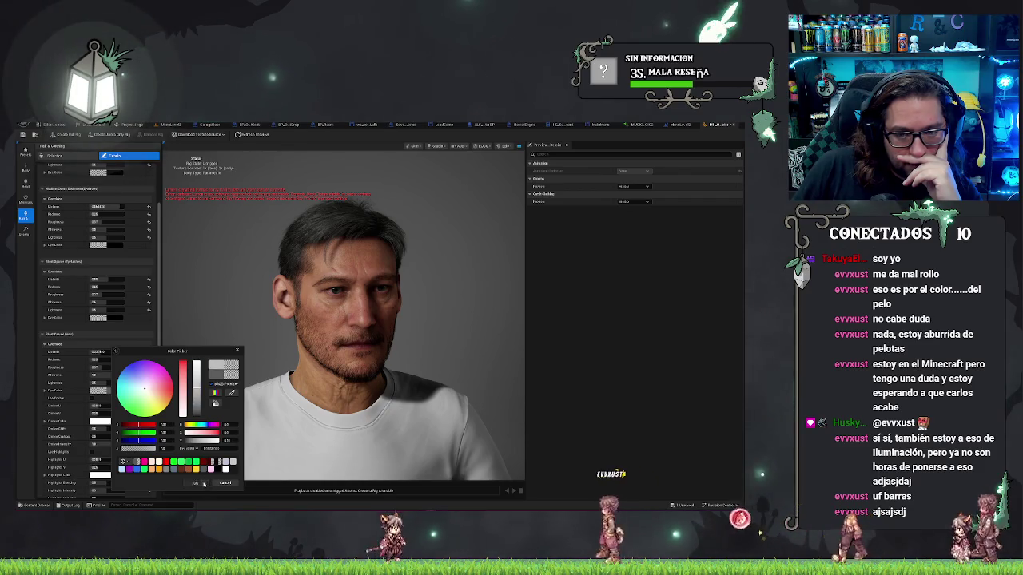
pyautogui.click(197, 483)
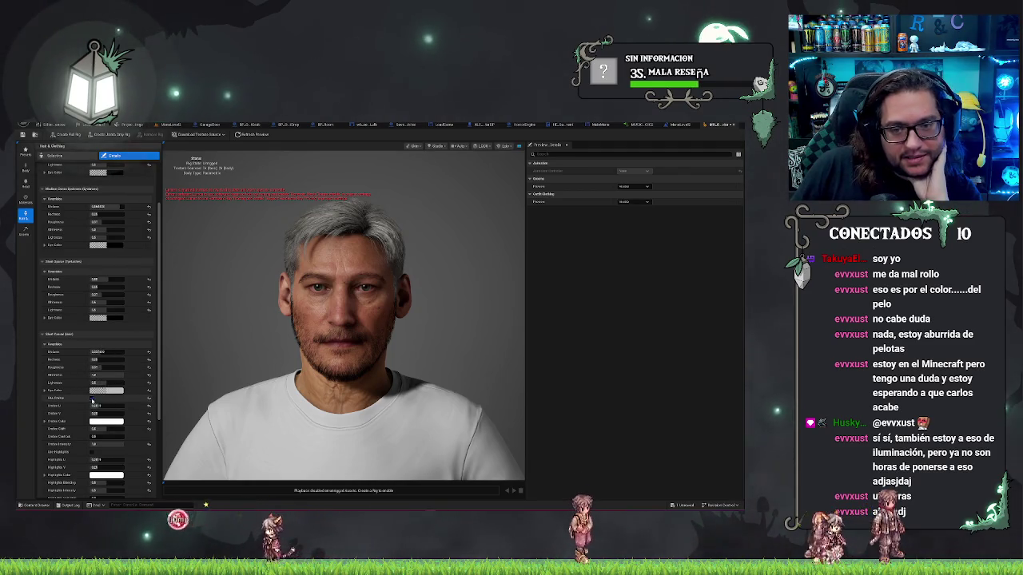
pyautogui.click(108, 352)
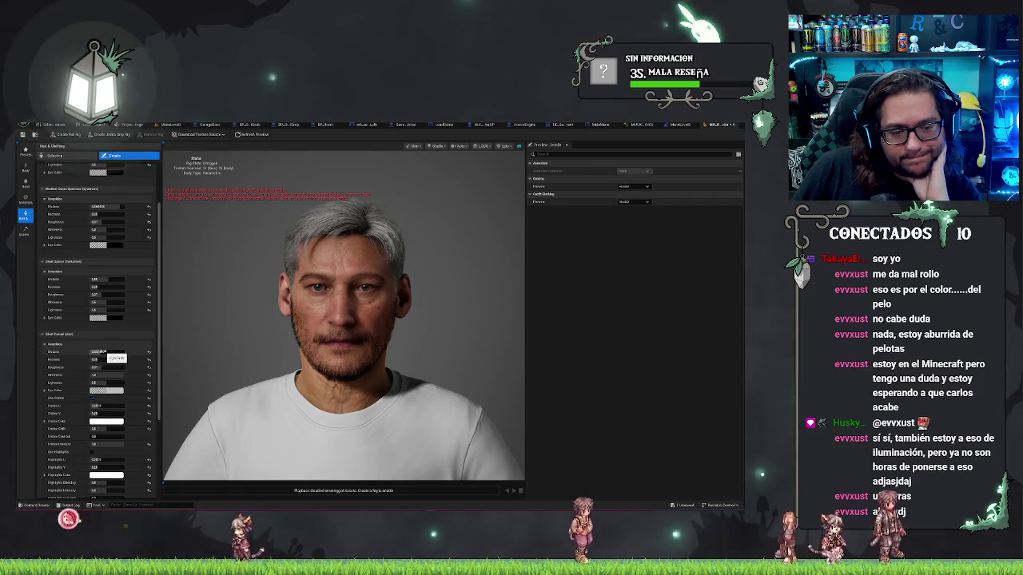
# - Commit the override value, dye the hair dark reddish-brown, and lighten it to blond
pyautogui.press('Return')
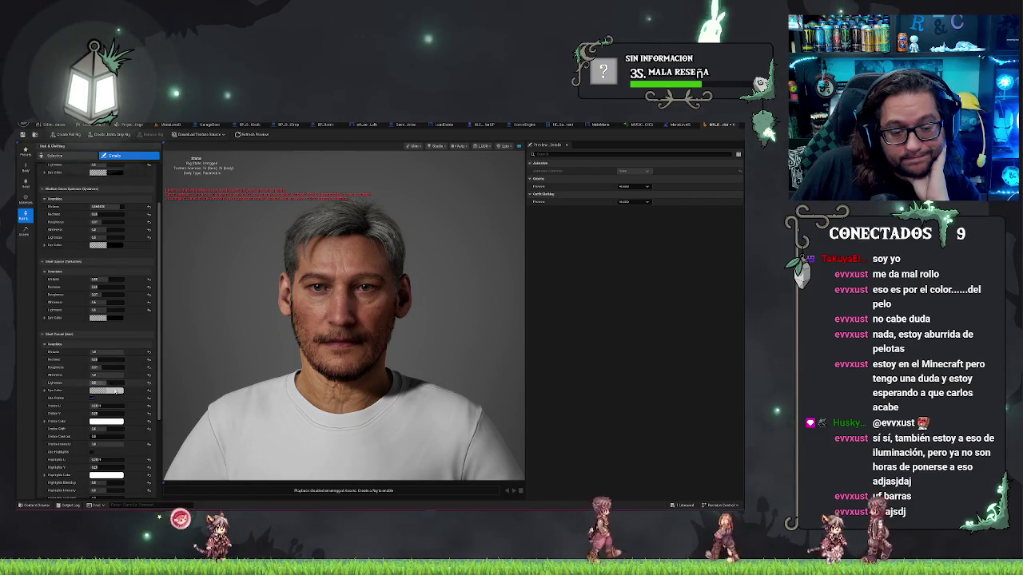
pyautogui.click(117, 390)
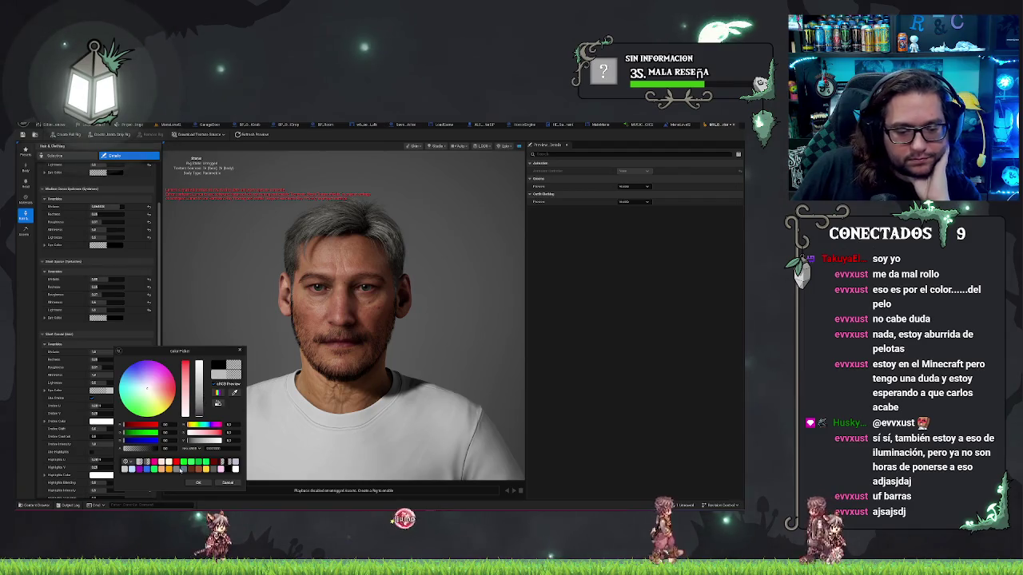
pyautogui.click(199, 415)
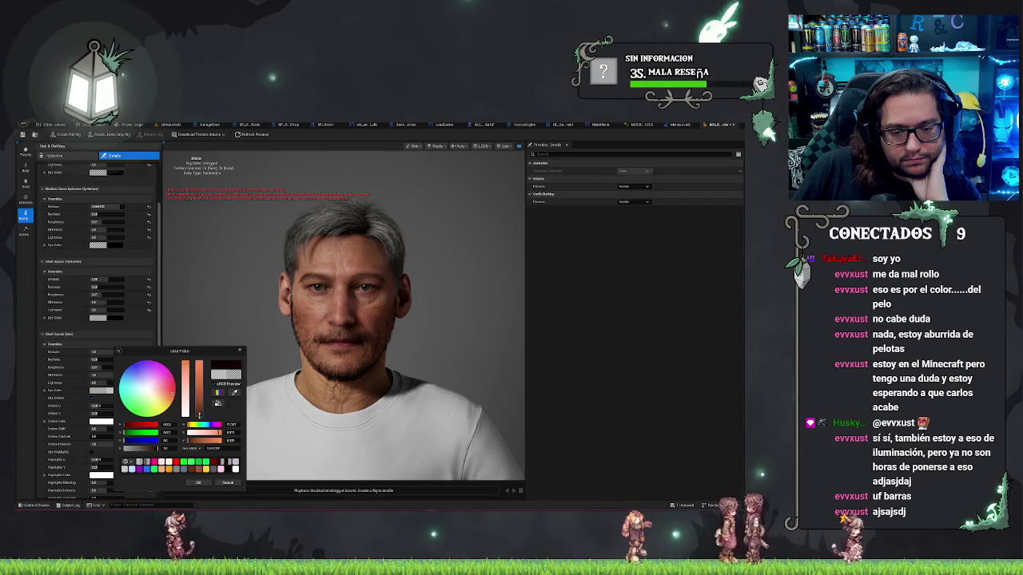
pyautogui.click(198, 484)
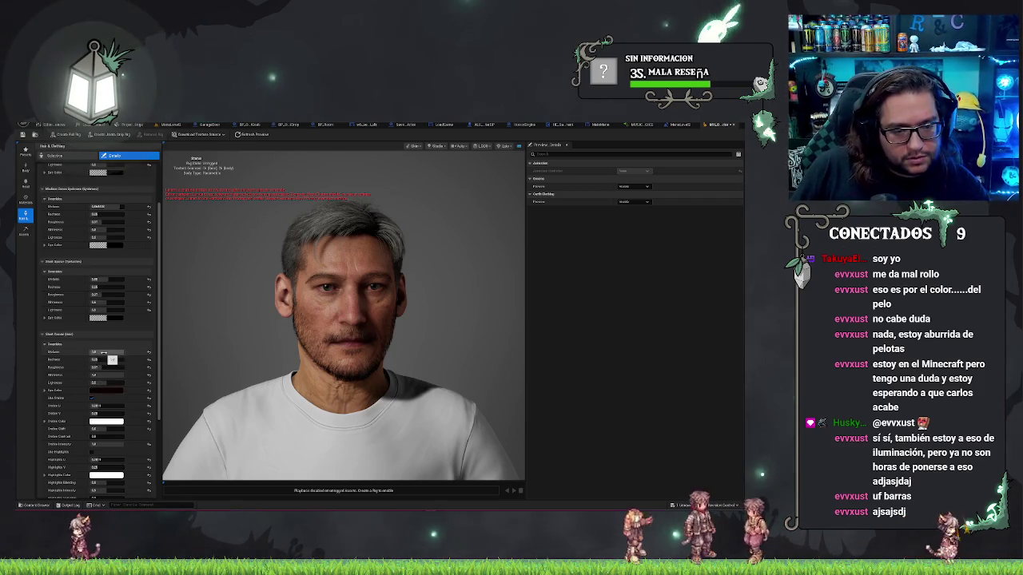
pyautogui.moveTo(108, 375); pyautogui.dragTo(147, 375)
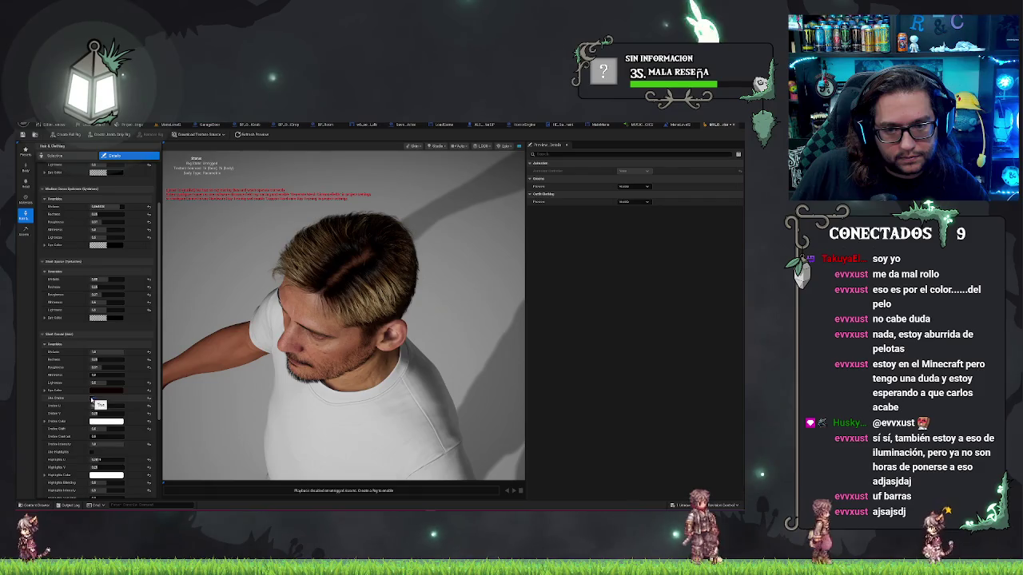
# - Toggle Use Dye off and on, adjust Ombre U and Ombre V, then reset Ombre U
pyautogui.click(92, 398)
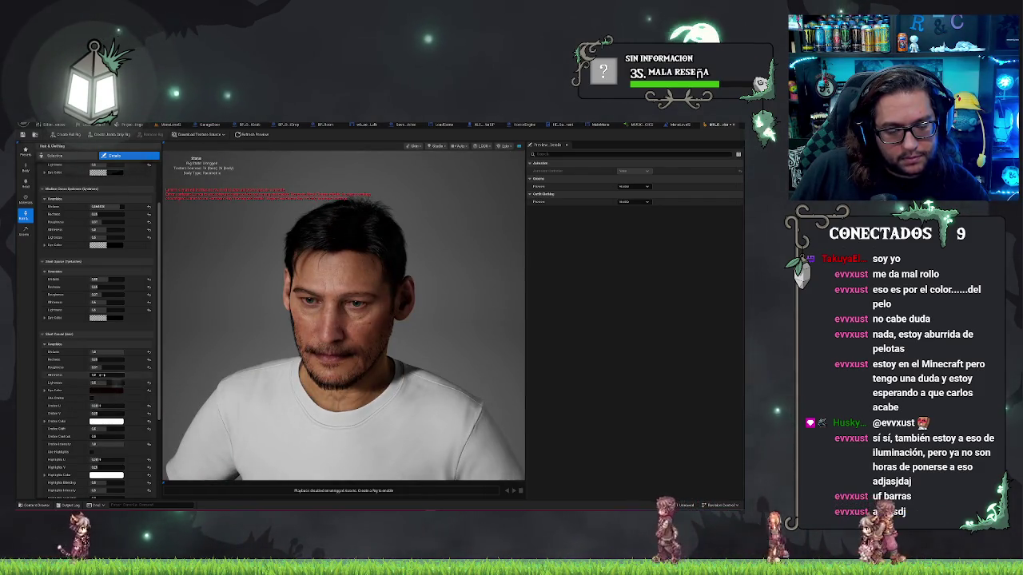
pyautogui.moveTo(102, 375); pyautogui.dragTo(100, 383)
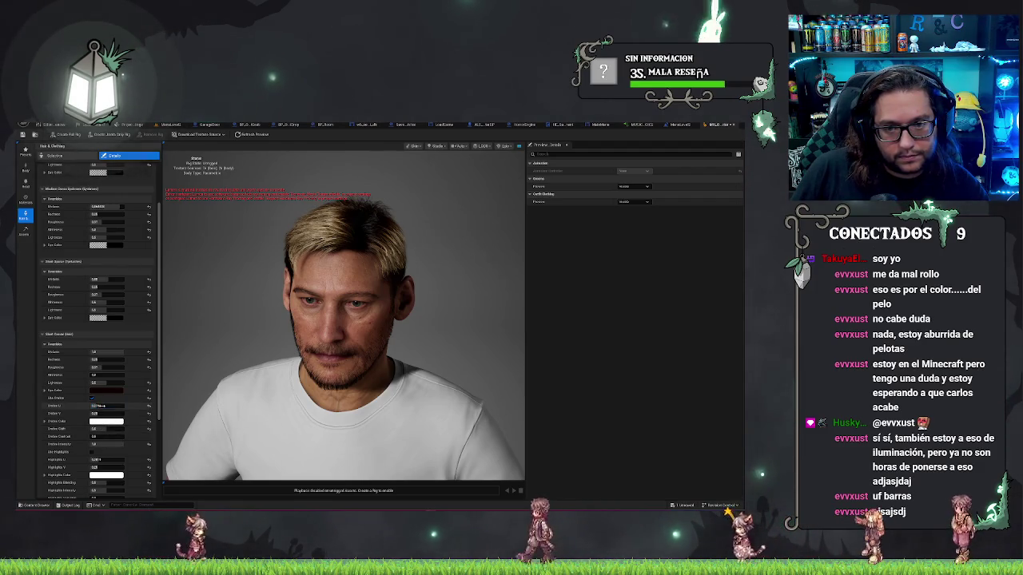
pyautogui.moveTo(101, 406); pyautogui.dragTo(105, 407)
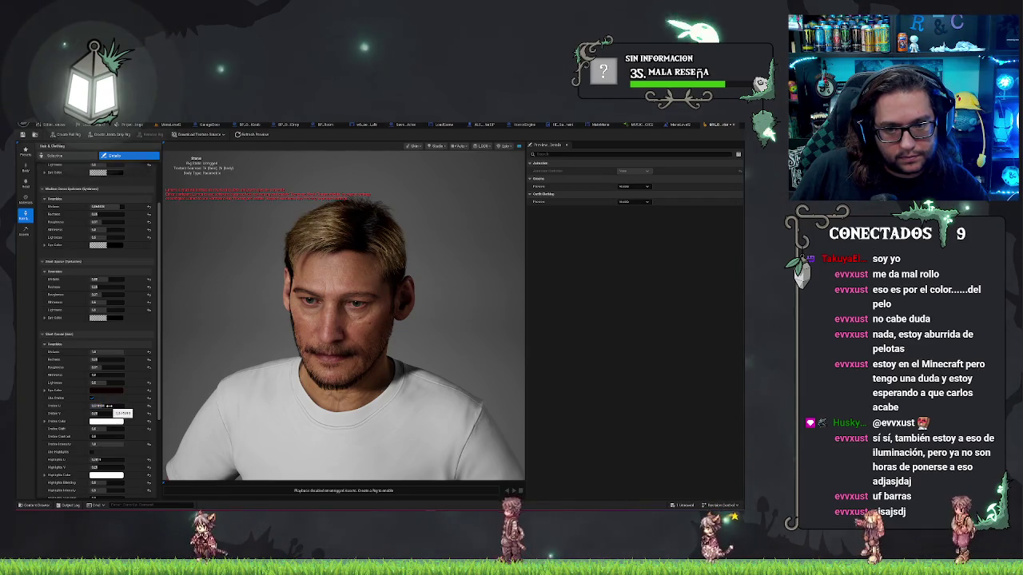
pyautogui.press('Return')
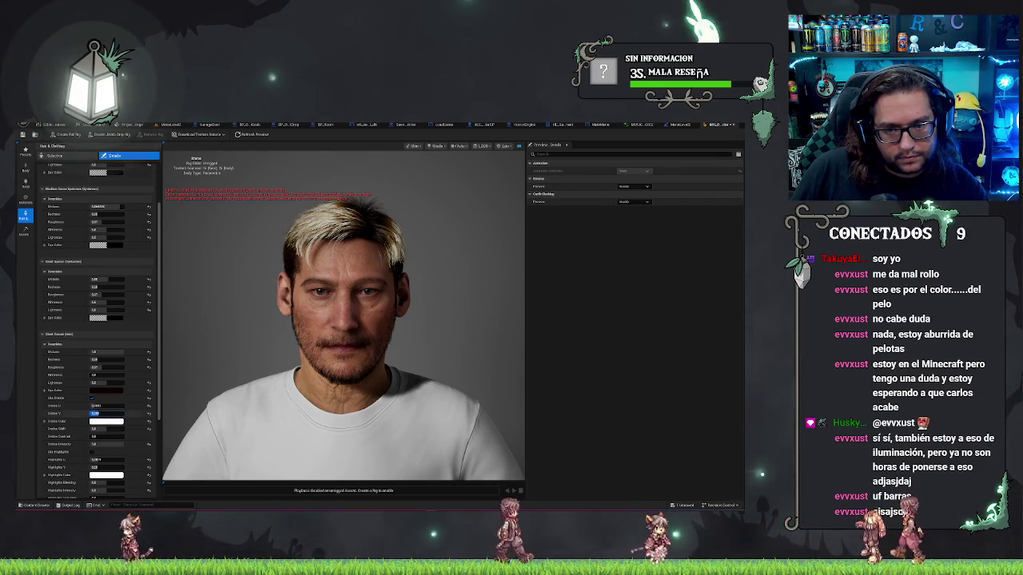
pyautogui.click(149, 411)
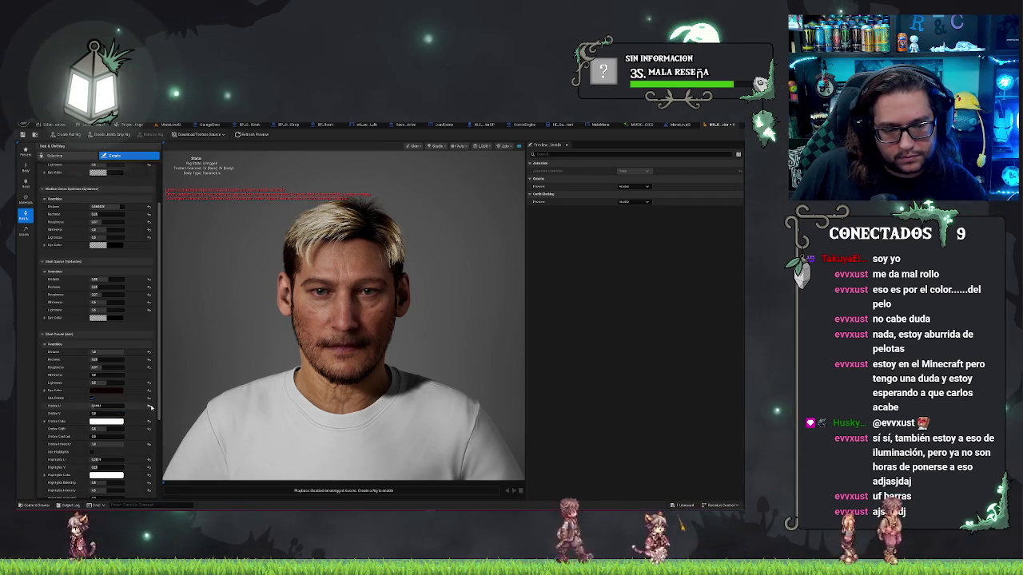
pyautogui.click(149, 407)
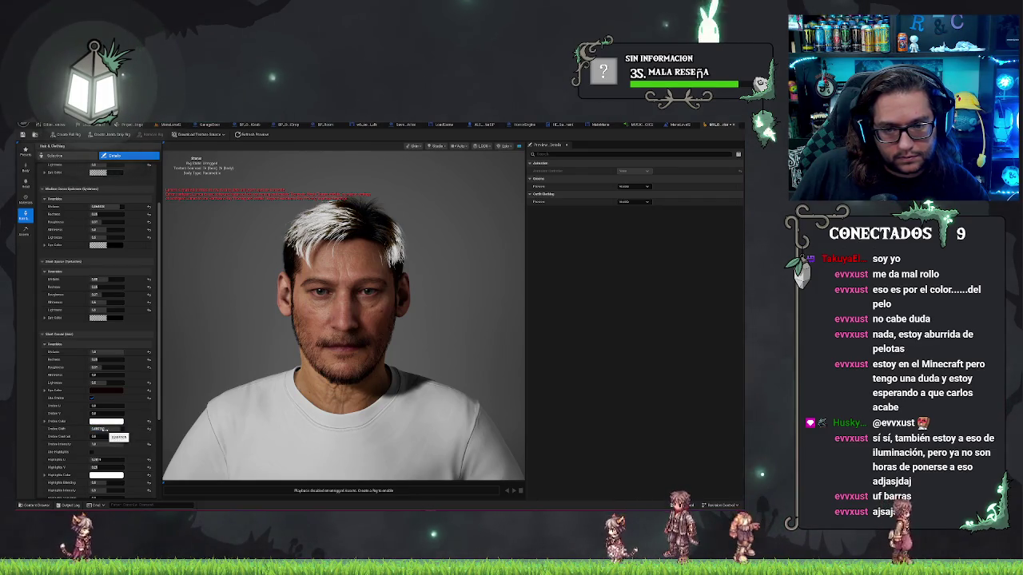
# - Lower Ombre U to remove the white tips and set Ombre Intensity to 1
pyautogui.moveTo(94, 405); pyautogui.dragTo(103, 406)
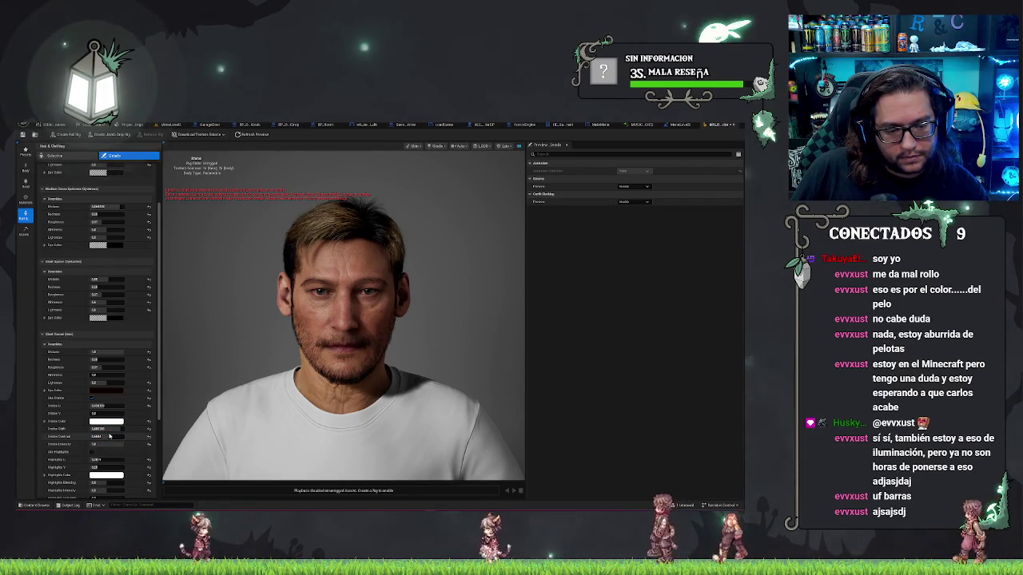
pyautogui.click(106, 444)
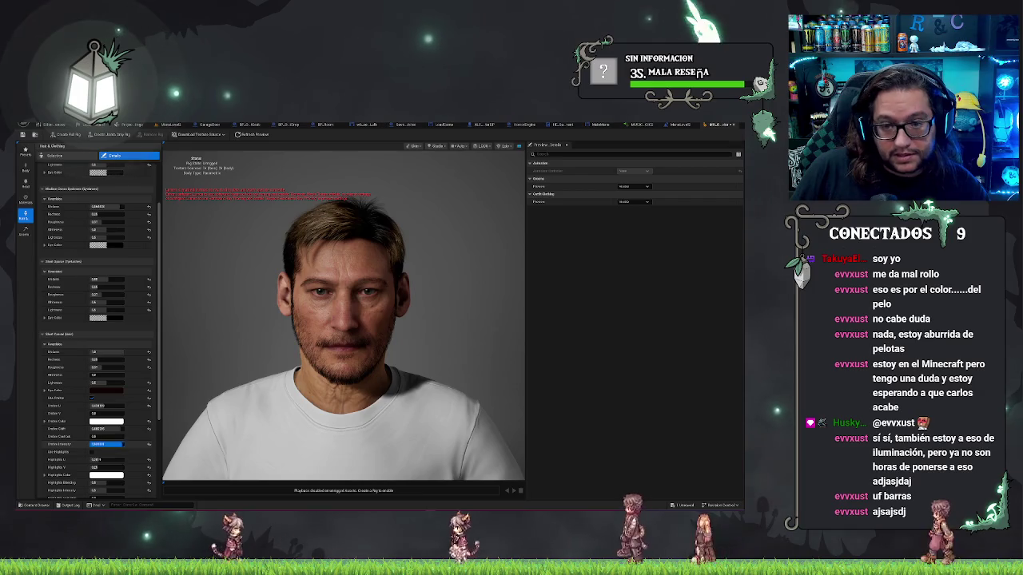
pyautogui.write('1')
pyautogui.press('Return')
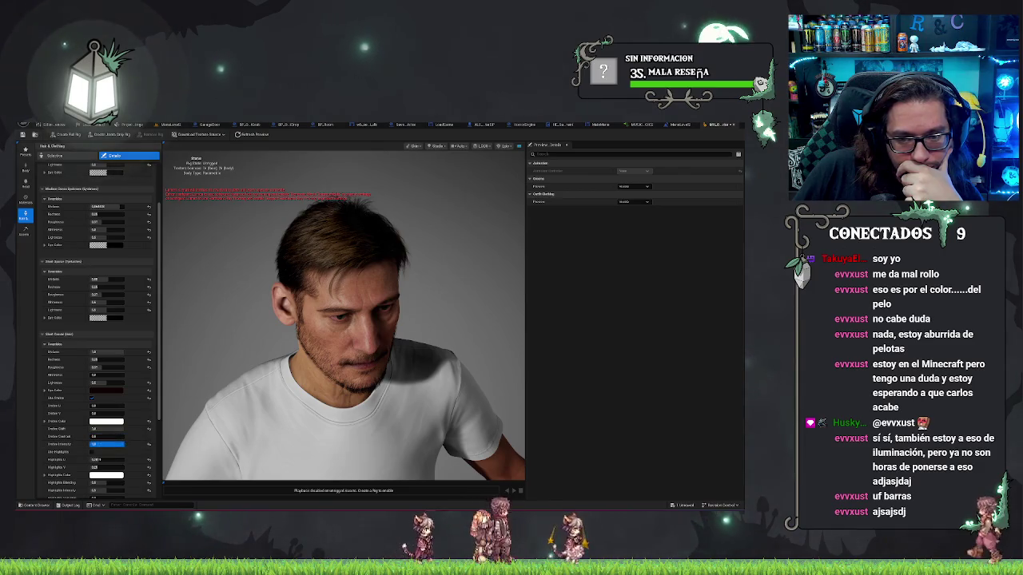
# - Set Ombre Shift to 0.0, undo back to the earlier hair, and enable Use Highlights
pyautogui.press('Return')
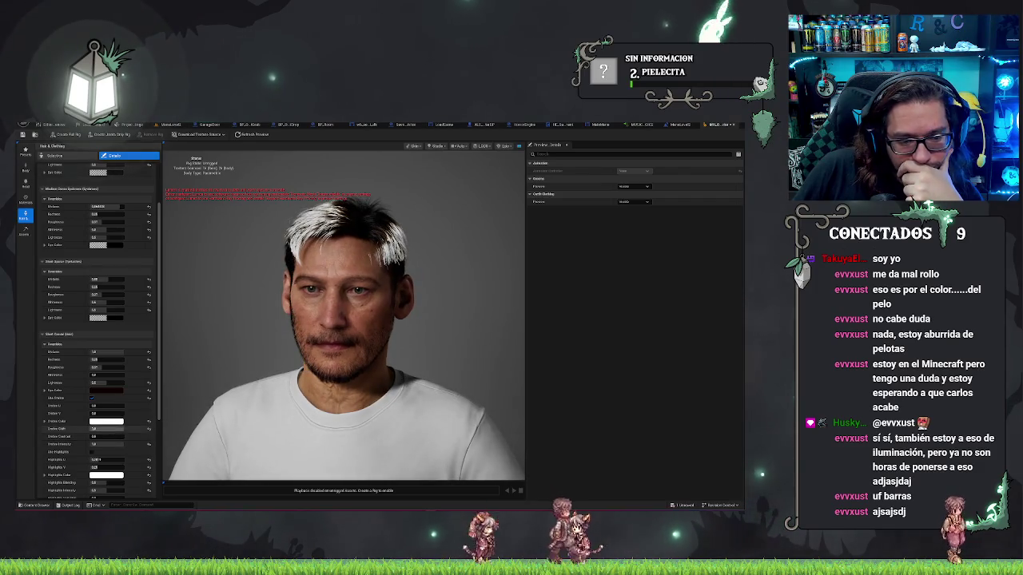
pyautogui.click(149, 430)
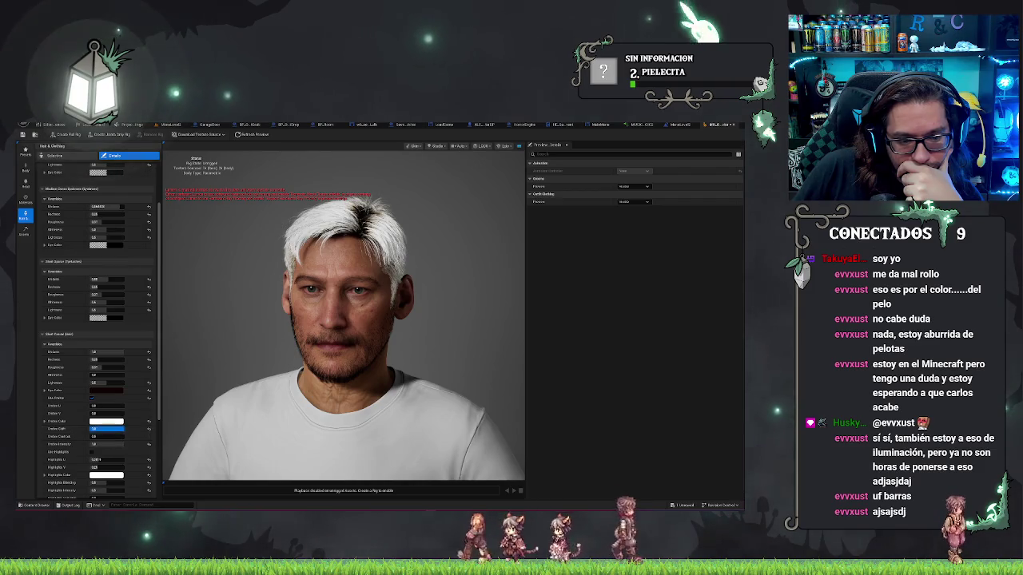
pyautogui.hotkey('ctrl', 'z')
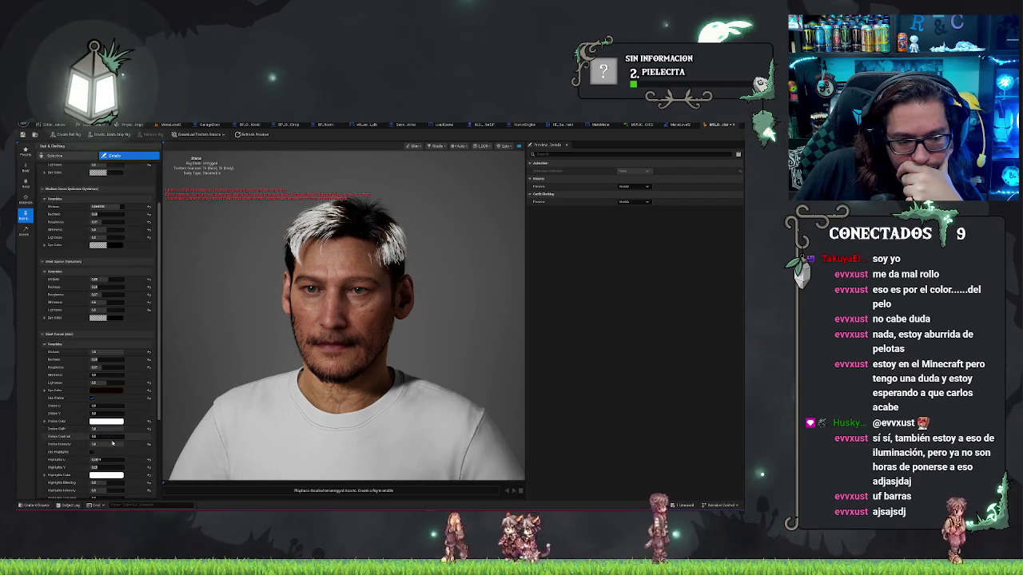
pyautogui.hotkey('ctrl', 'z')
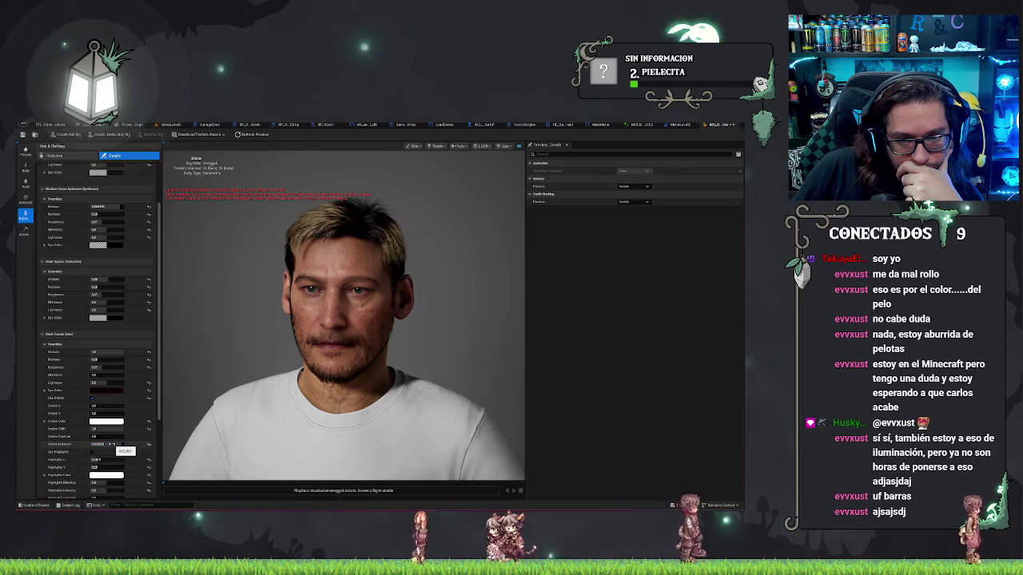
pyautogui.press('Return')
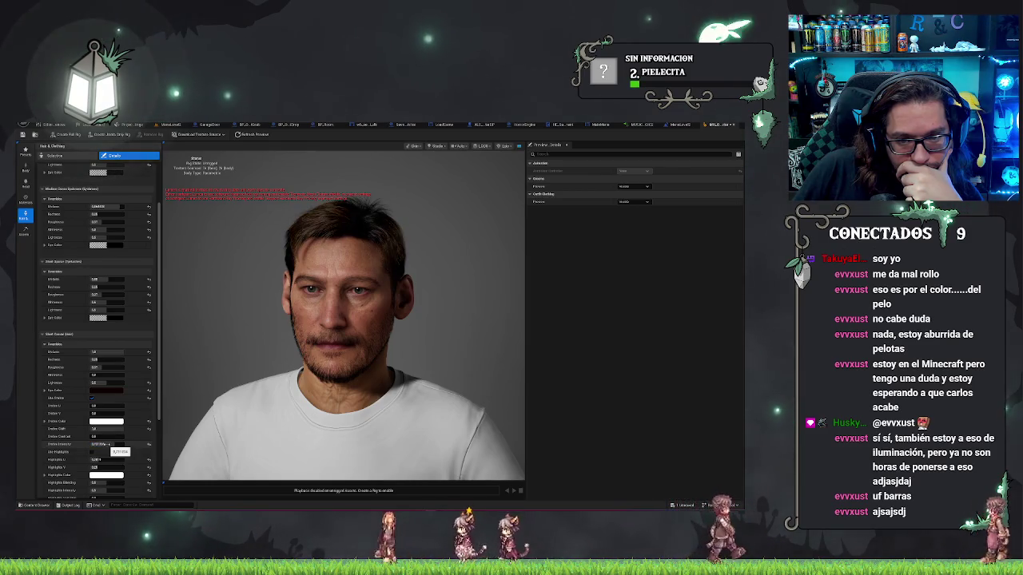
pyautogui.click(92, 452)
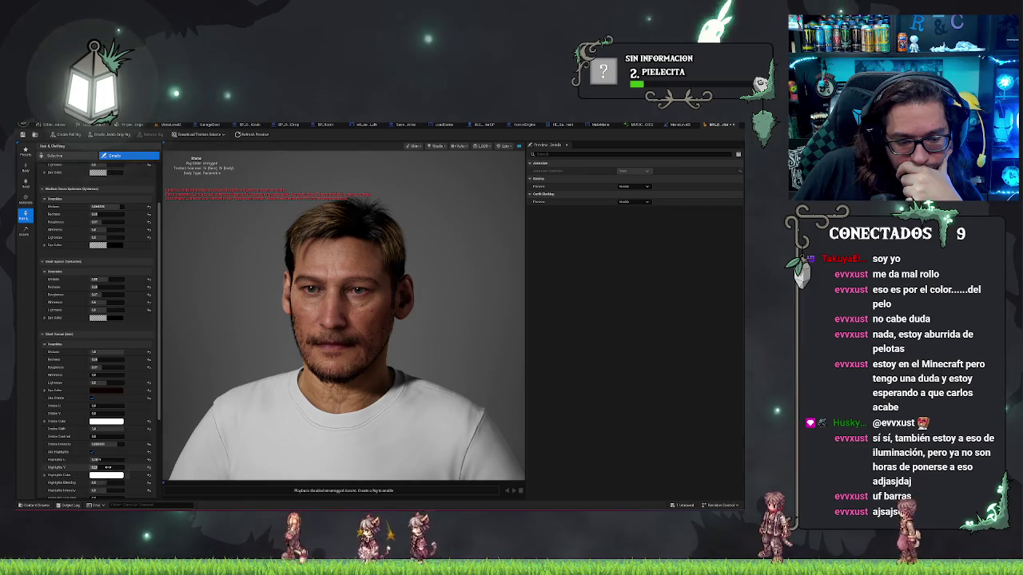
# - Darken the hair dye colour to near-black and bring up the Outline Color picker
pyautogui.scroll(-1, 112, 466)
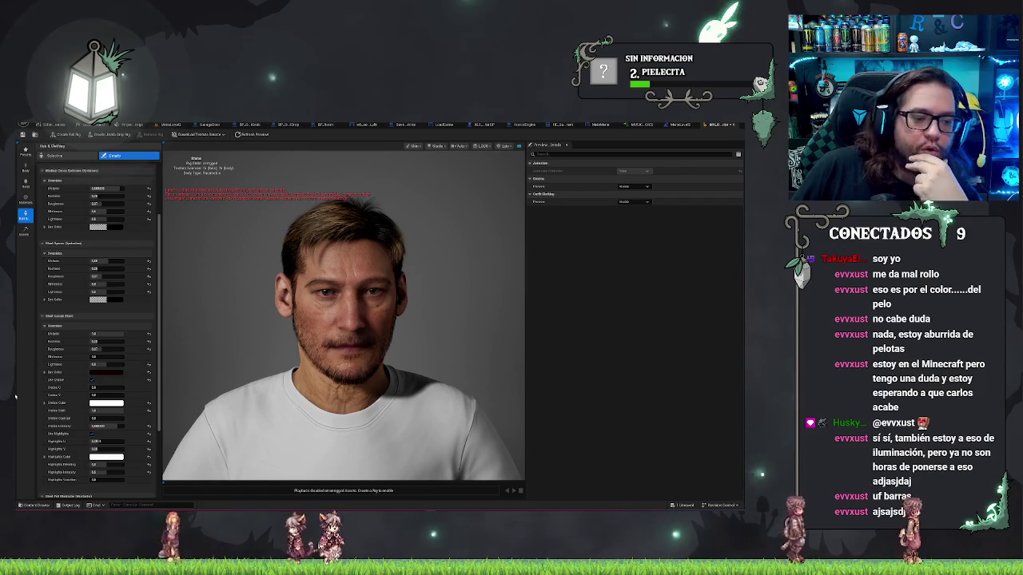
pyautogui.scroll(-3, 70, 382)
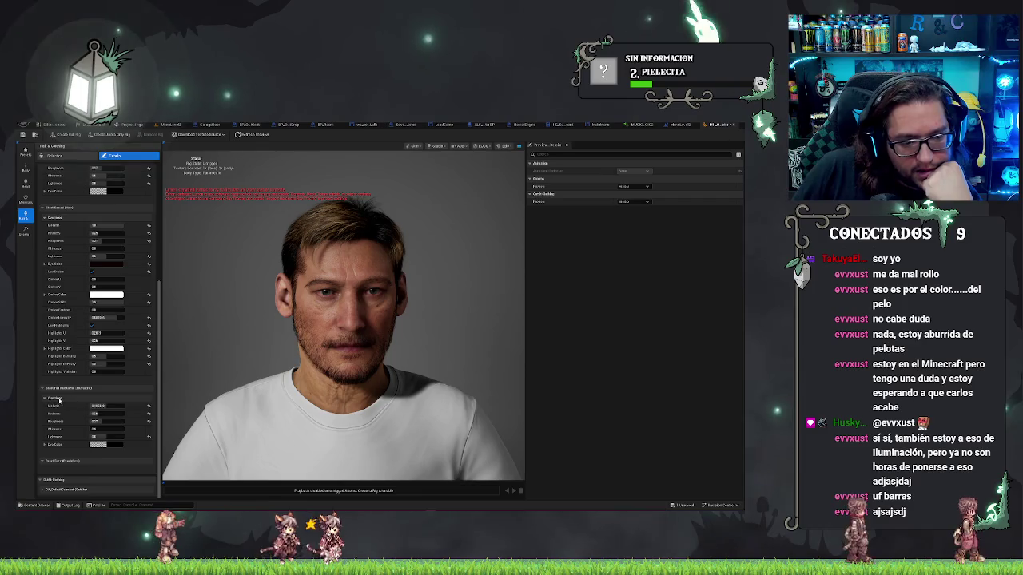
pyautogui.scroll(5, 75, 400)
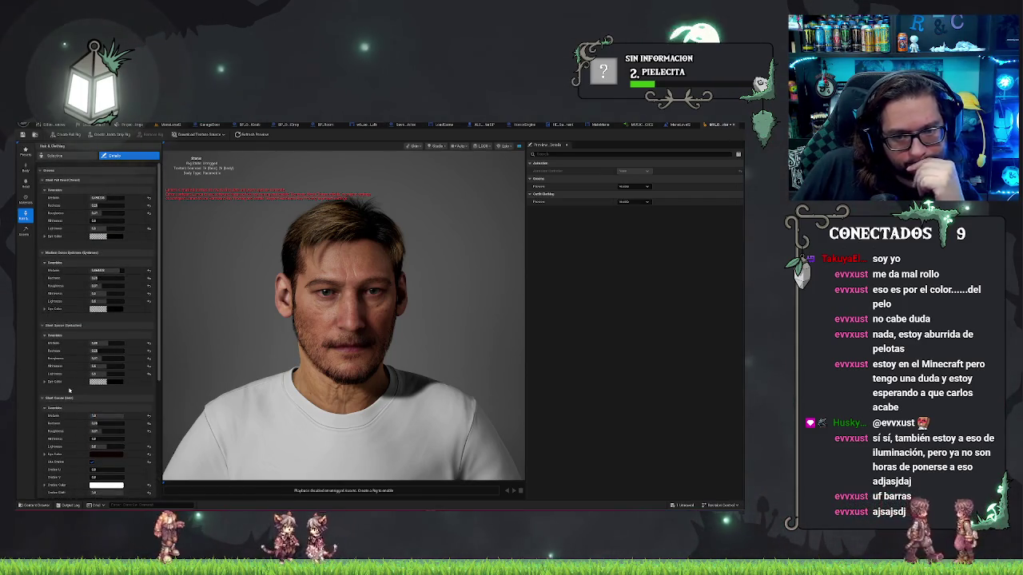
pyautogui.click(109, 383)
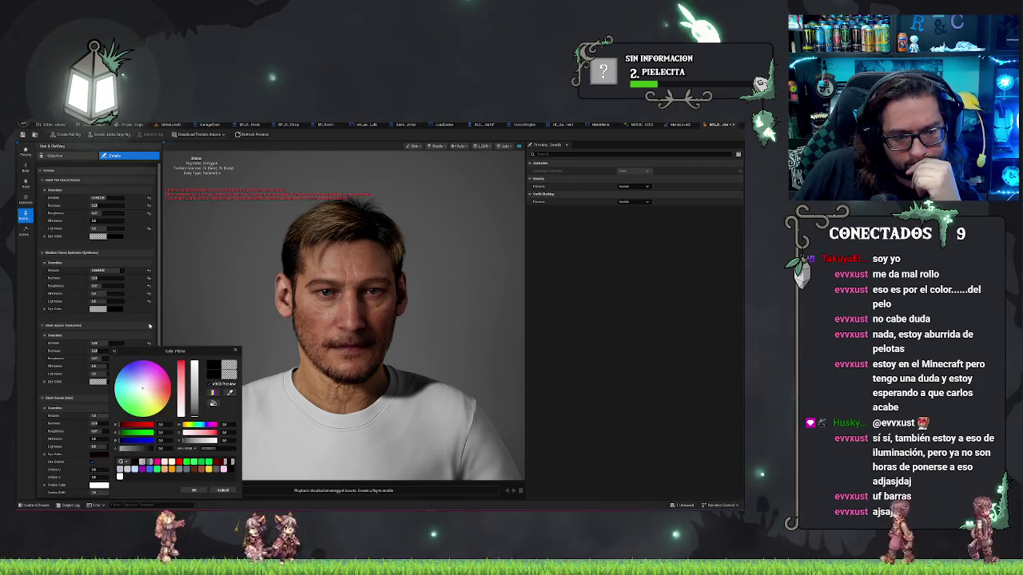
pyautogui.click(236, 350)
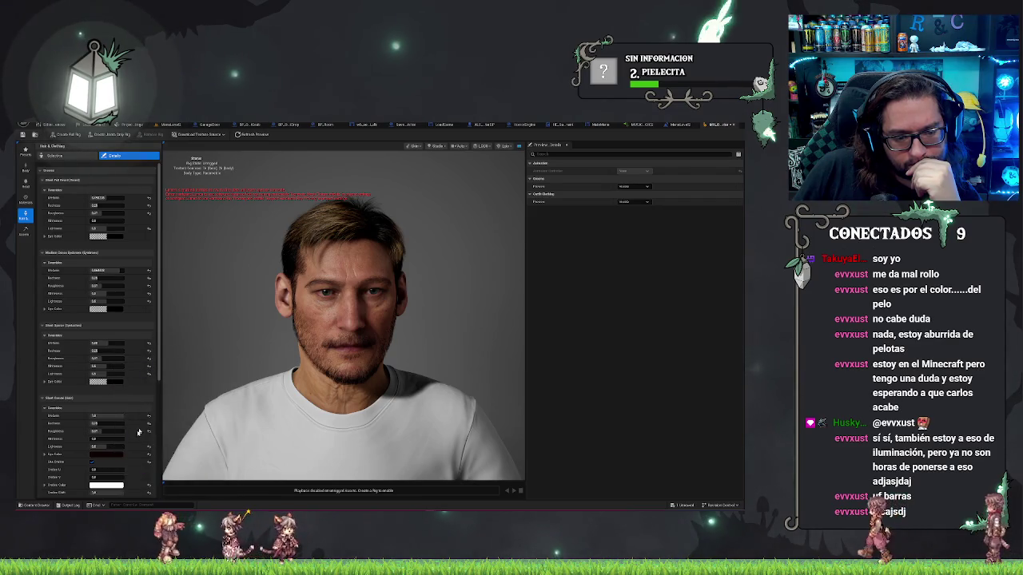
pyautogui.click(98, 454)
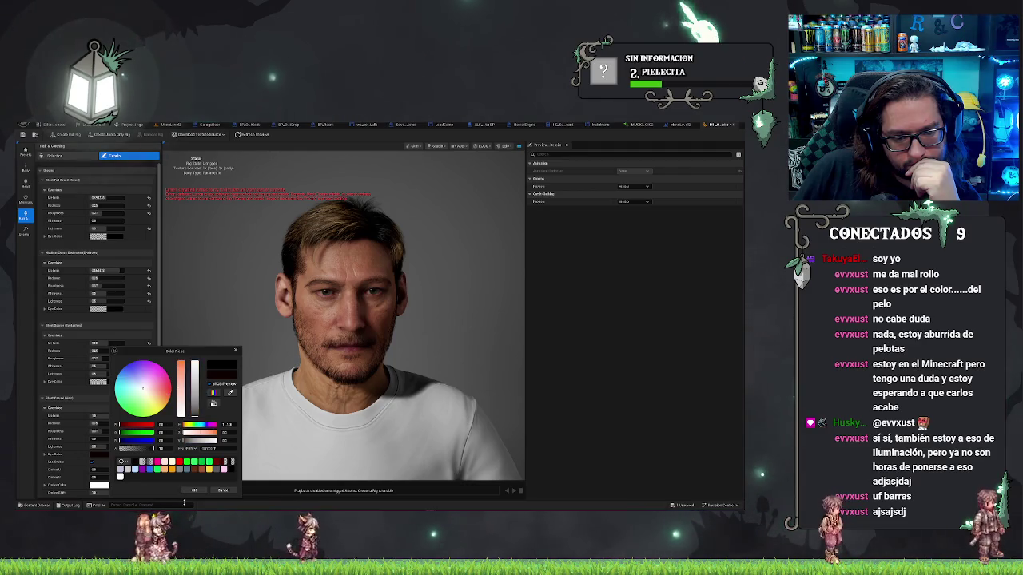
pyautogui.click(193, 490)
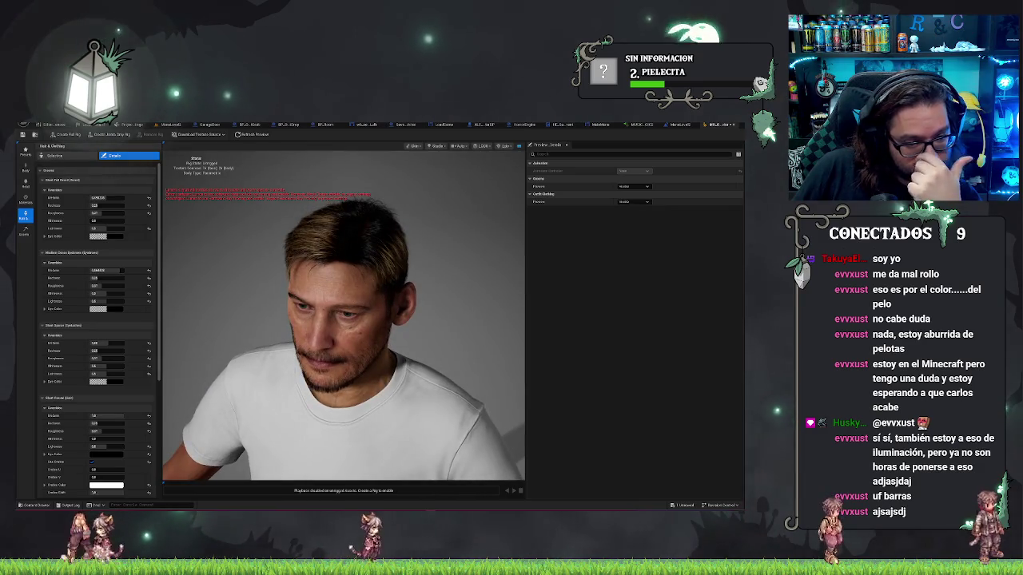
pyautogui.click(104, 485)
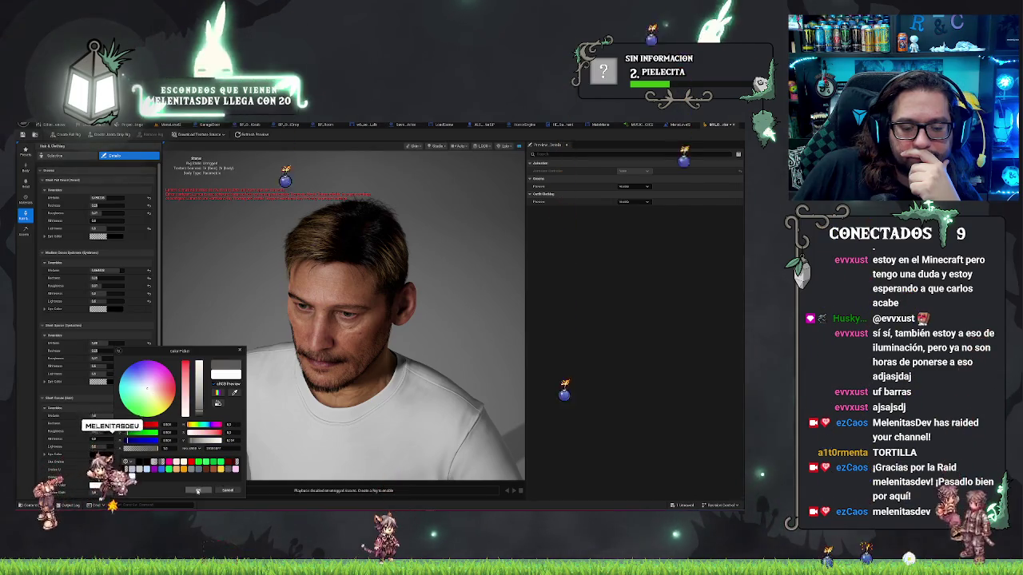
# - Confirm the outline colour and enter a new sheen Roughness value
pyautogui.click(197, 490)
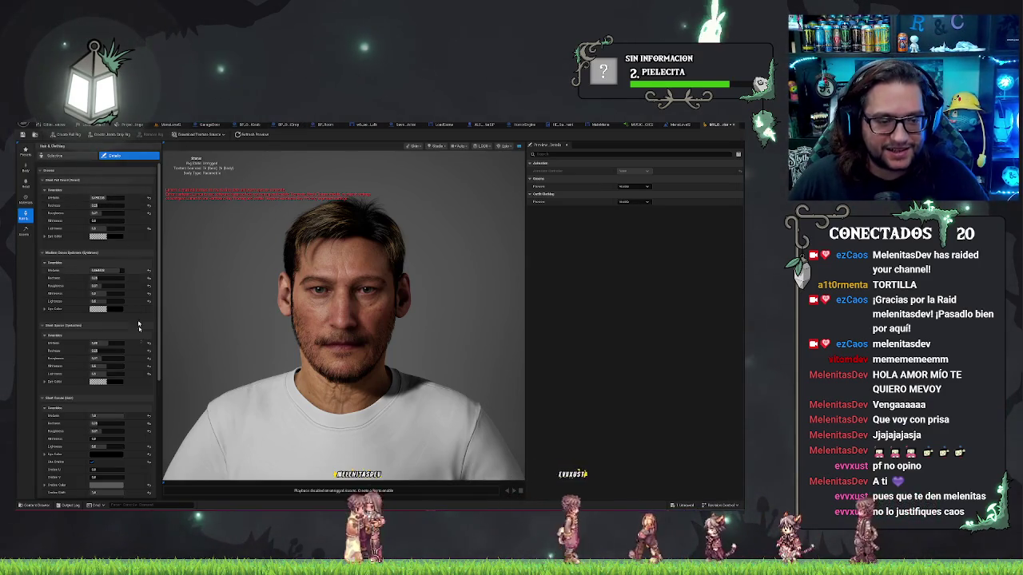
pyautogui.scroll(-2, 129, 373)
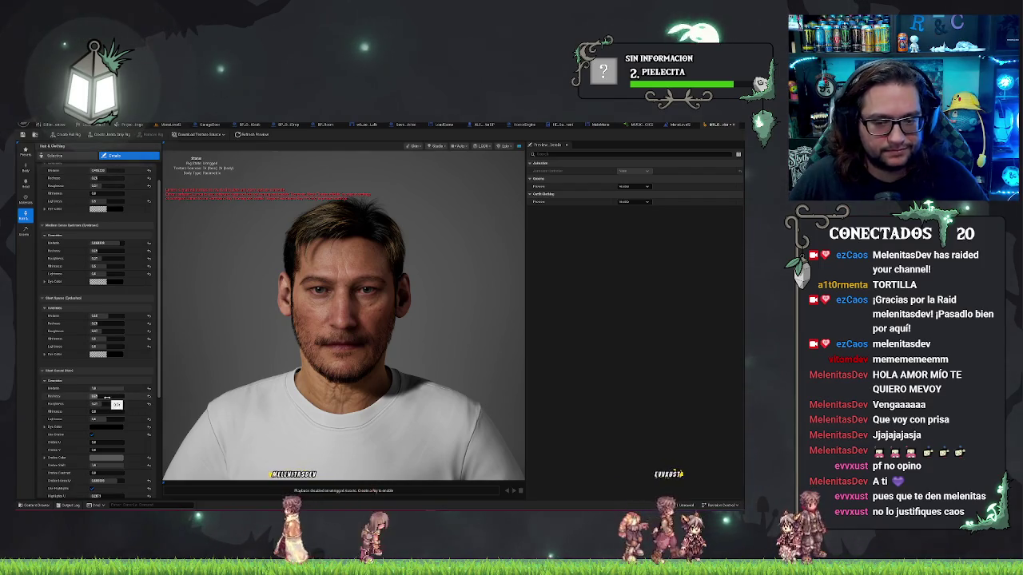
pyautogui.press('Return')
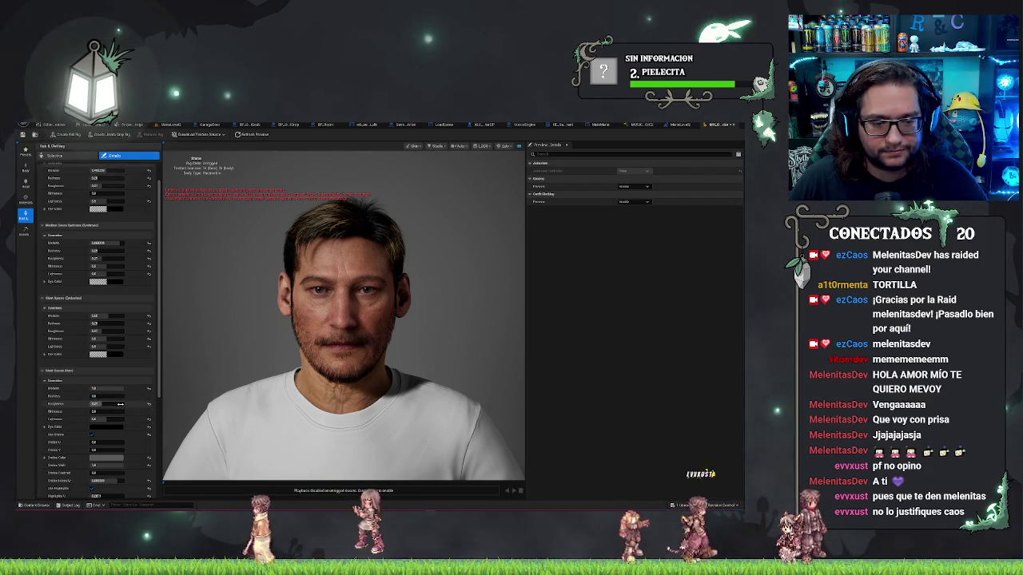
# - Try a lower Roughness, undo it, and set a new Outline U value
pyautogui.moveTo(112, 404); pyautogui.dragTo(120, 406)
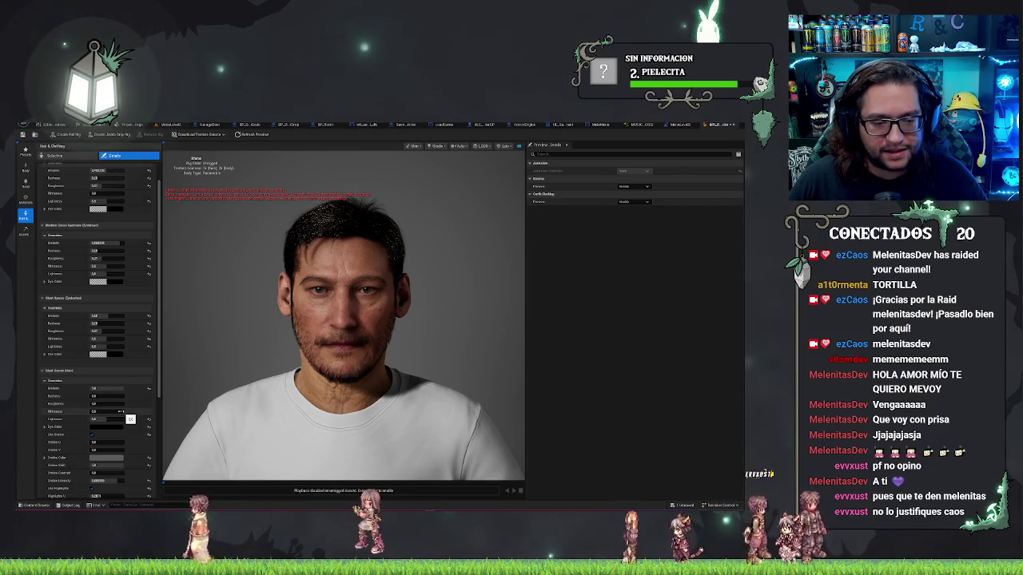
pyautogui.hotkey('ctrl', 'z')
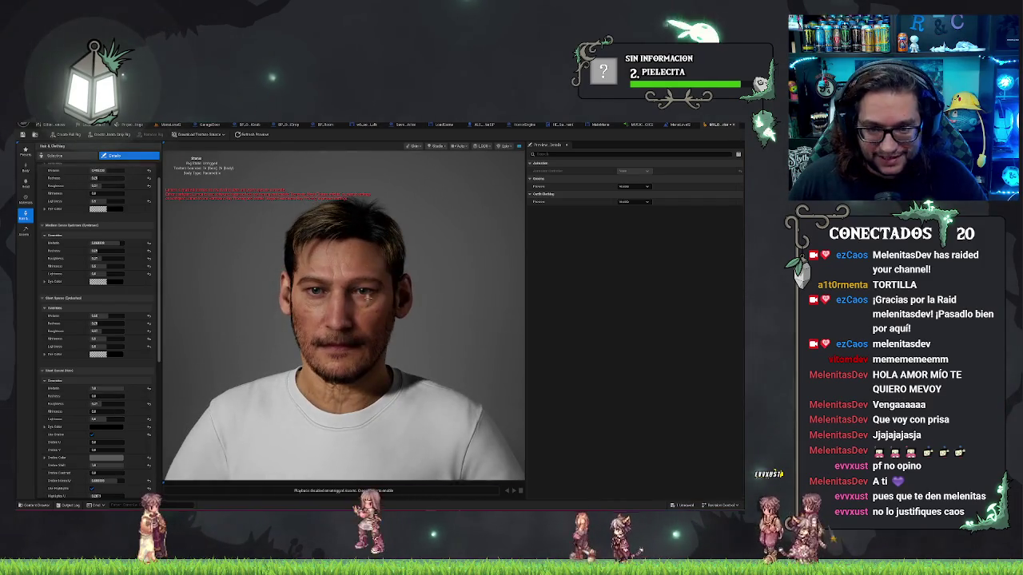
pyautogui.scroll(-2, 110, 441)
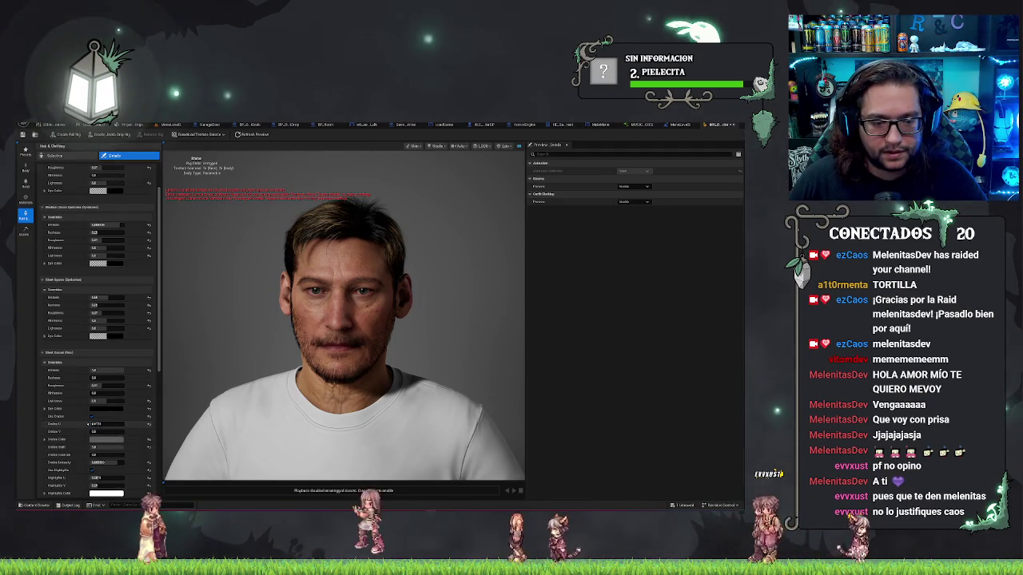
pyautogui.press('Return')
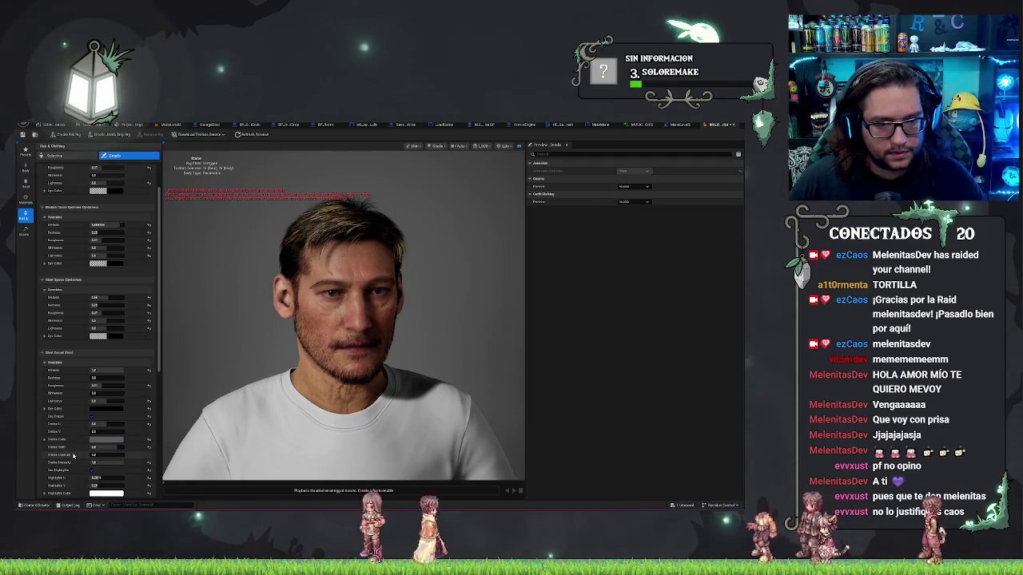
# - Rebuild the character preview and briefly expand the skin colour components
pyautogui.scroll(2, 74, 456)
pyautogui.click(250, 137)
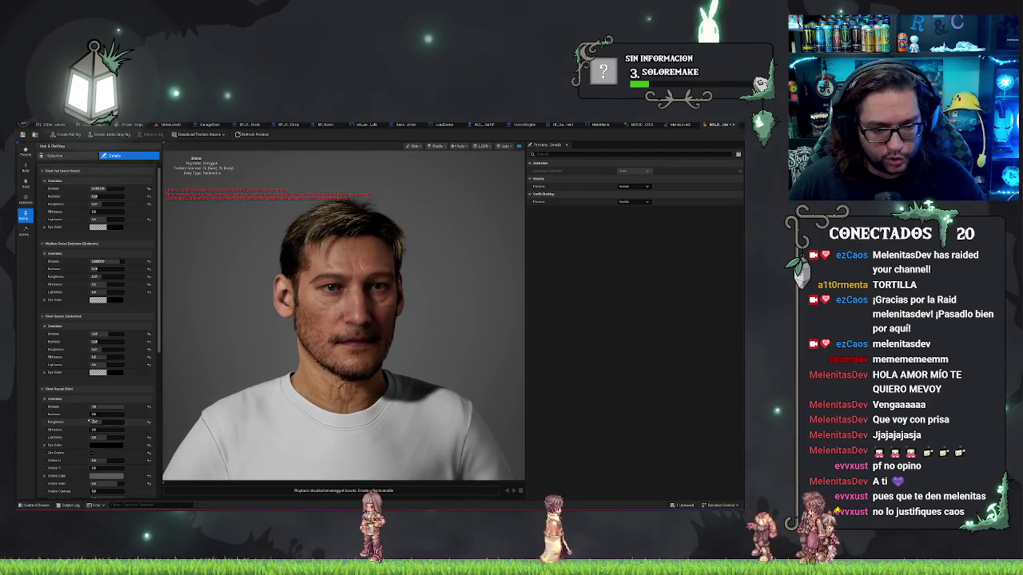
pyautogui.scroll(1, 50, 381)
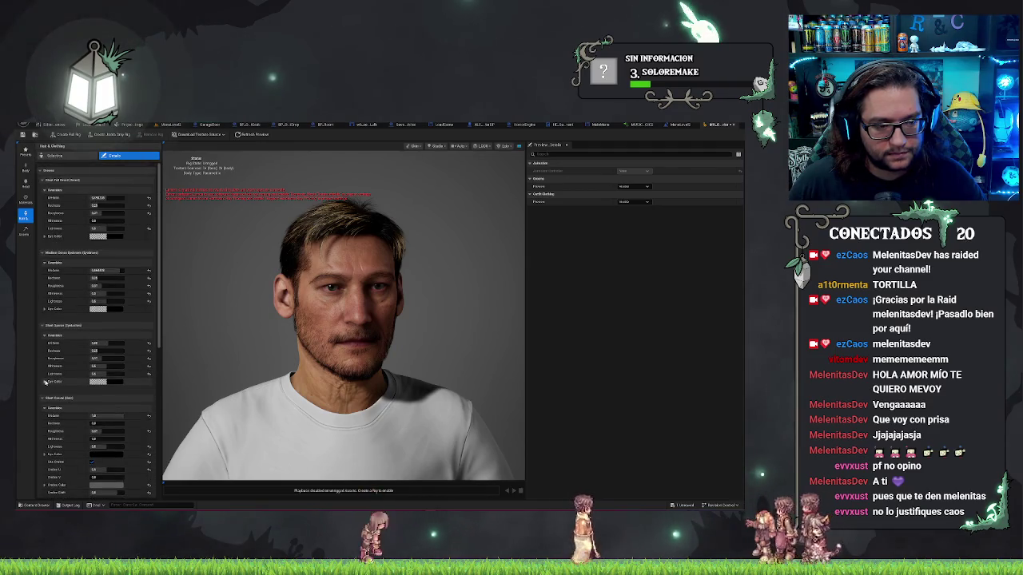
pyautogui.click(46, 382)
pyautogui.click(46, 382)
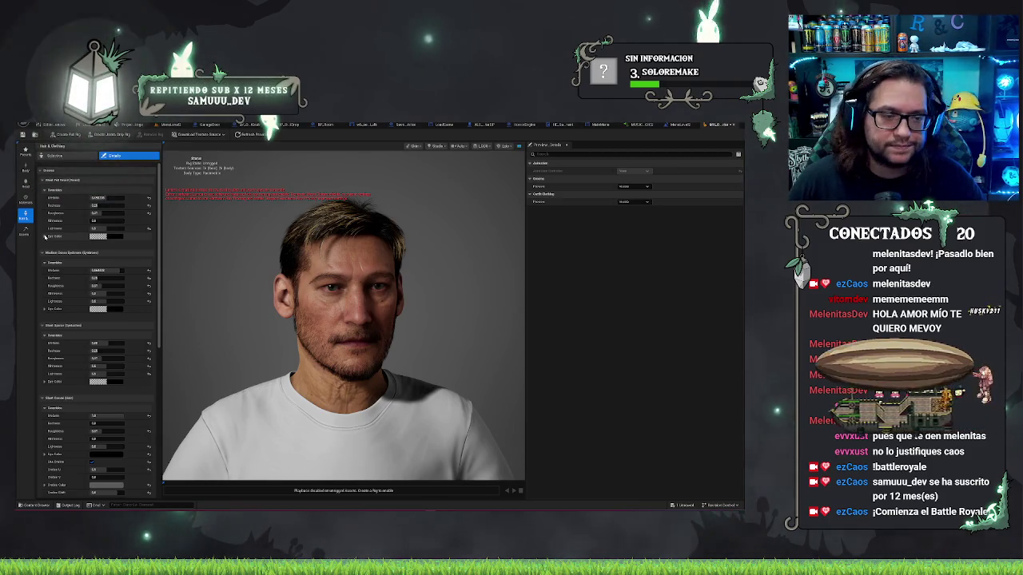
# - Expand the hair dye colour components and set Lightness 0.4 and Melanin 0
pyautogui.click(46, 238)
pyautogui.click(97, 237)
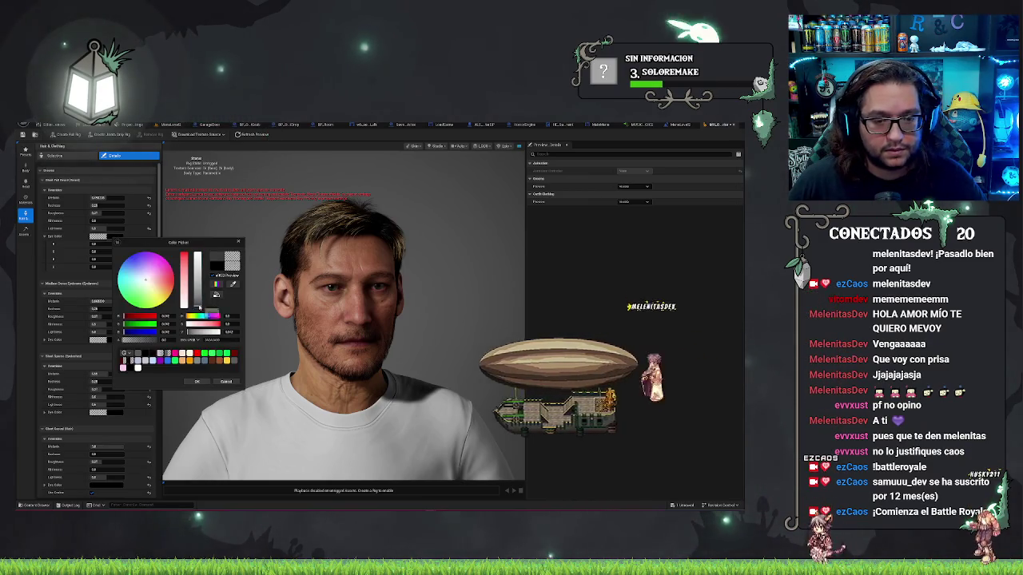
pyautogui.click(196, 381)
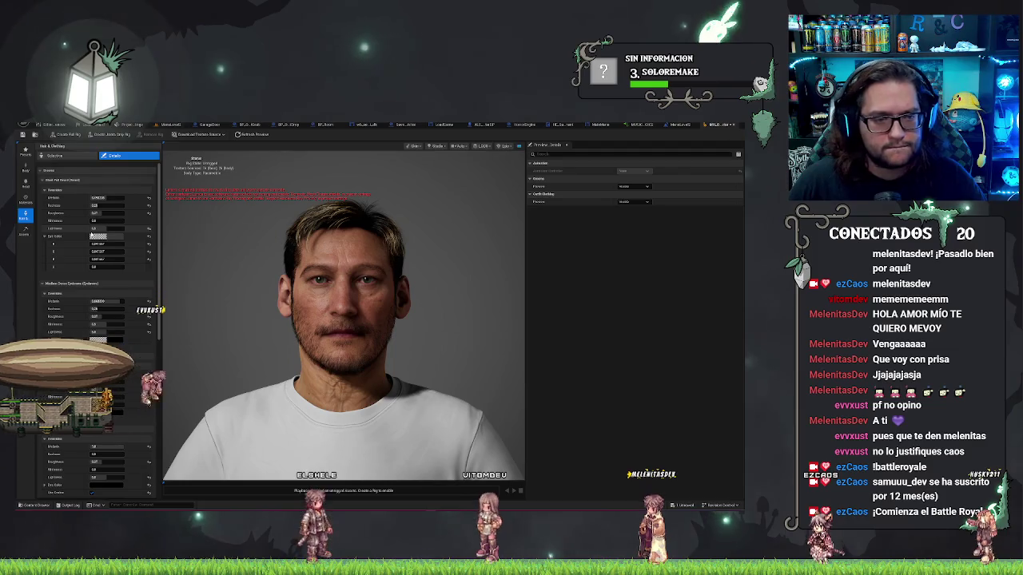
pyautogui.click(112, 229)
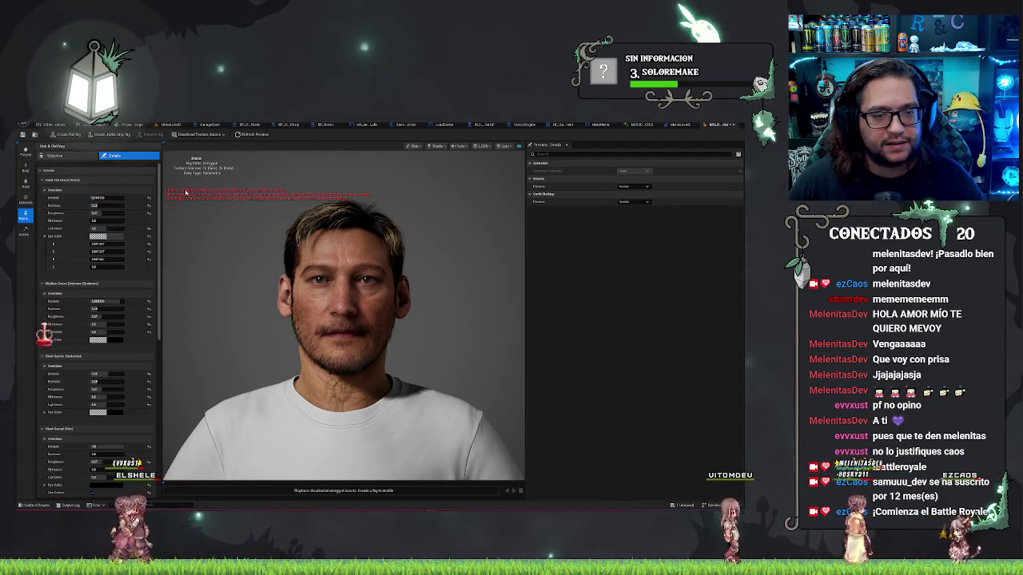
pyautogui.click(98, 197)
pyautogui.write('0')
pyautogui.press('Return')
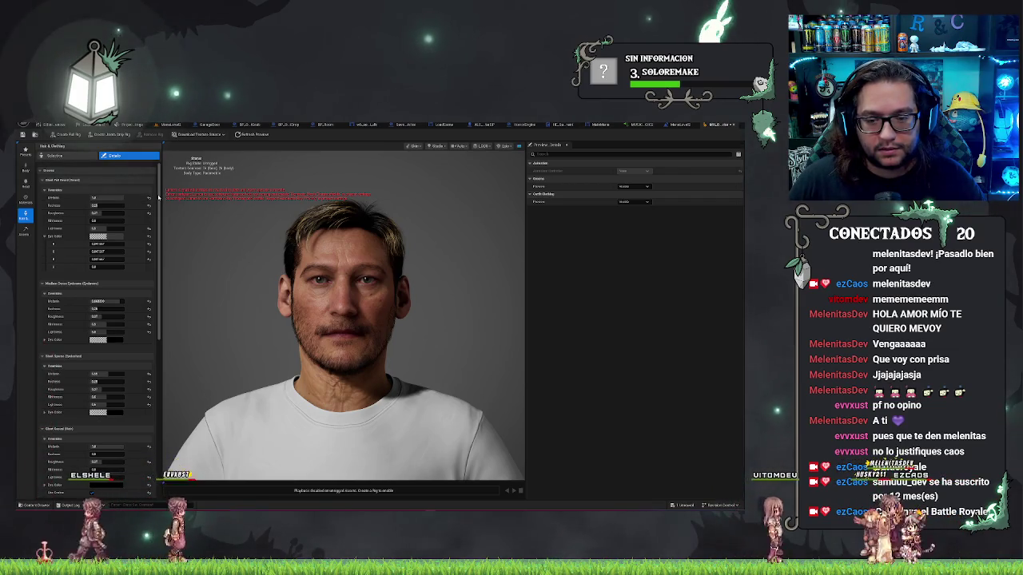
# - Revise Melanin, reconfirm the dye colour, adjust Metallic, then switch to skin materials
pyautogui.click(96, 198)
pyautogui.press('Return')
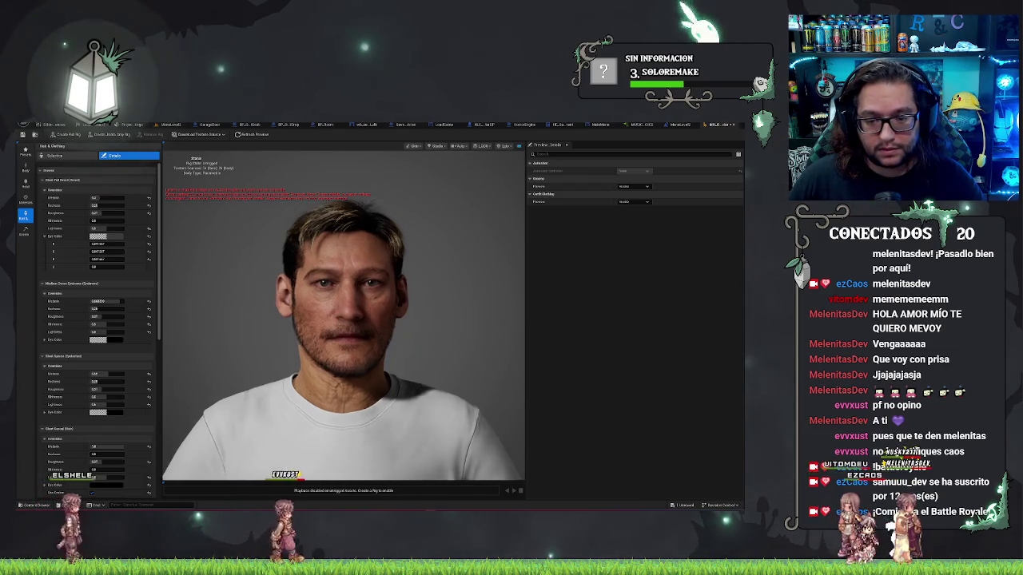
pyautogui.click(97, 237)
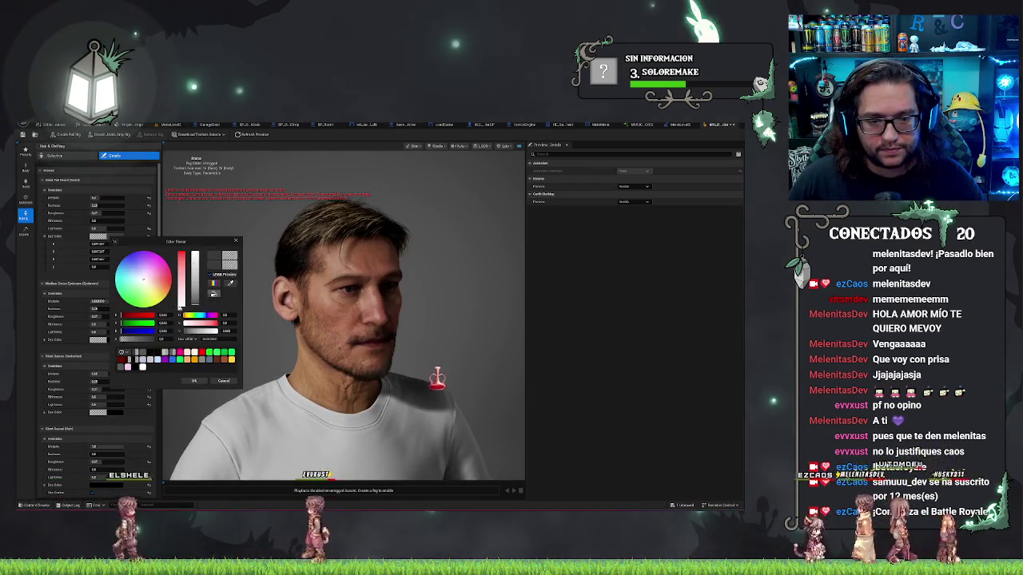
pyautogui.click(195, 382)
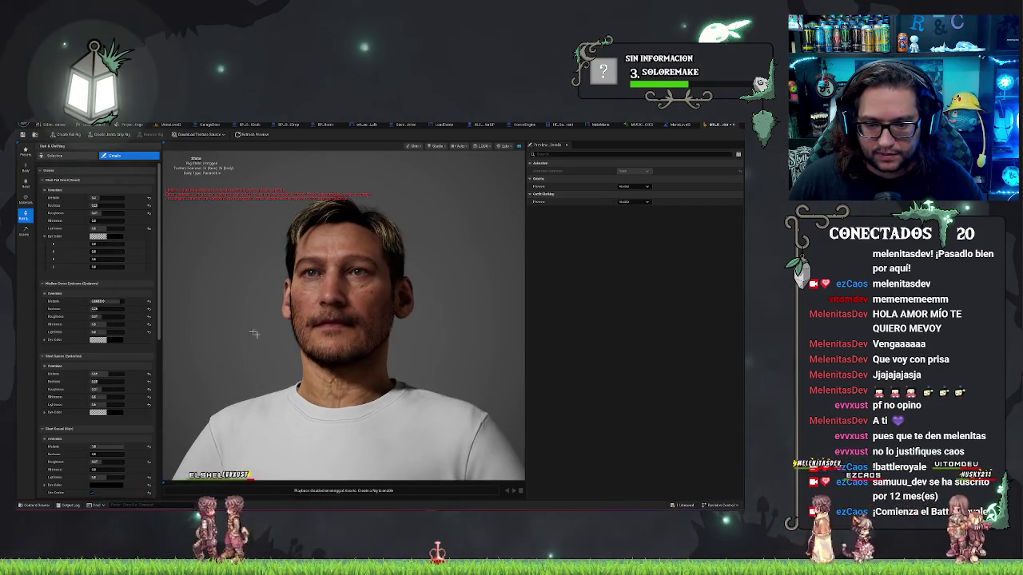
pyautogui.click(105, 198)
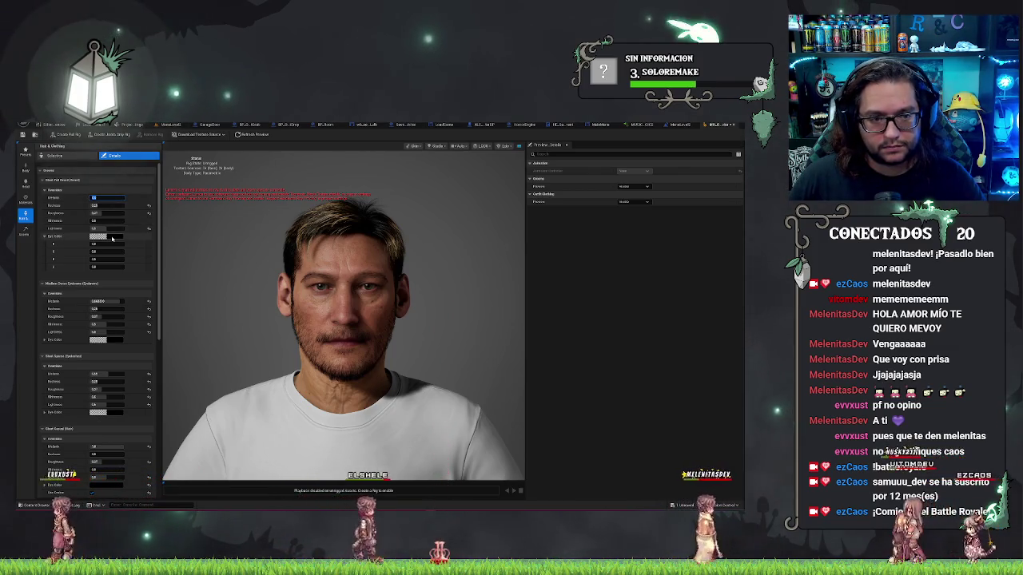
pyautogui.press('Return')
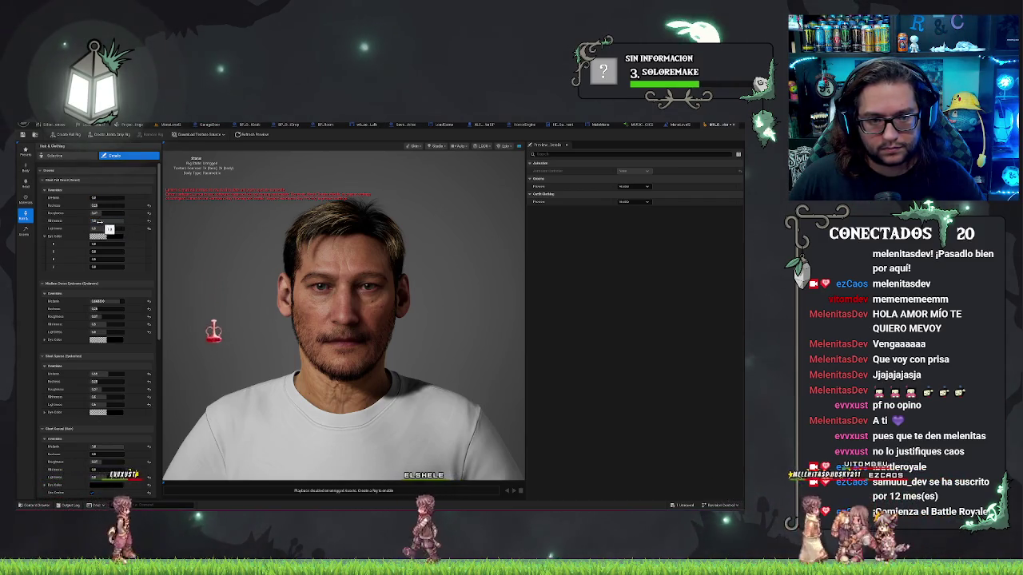
pyautogui.click(116, 221)
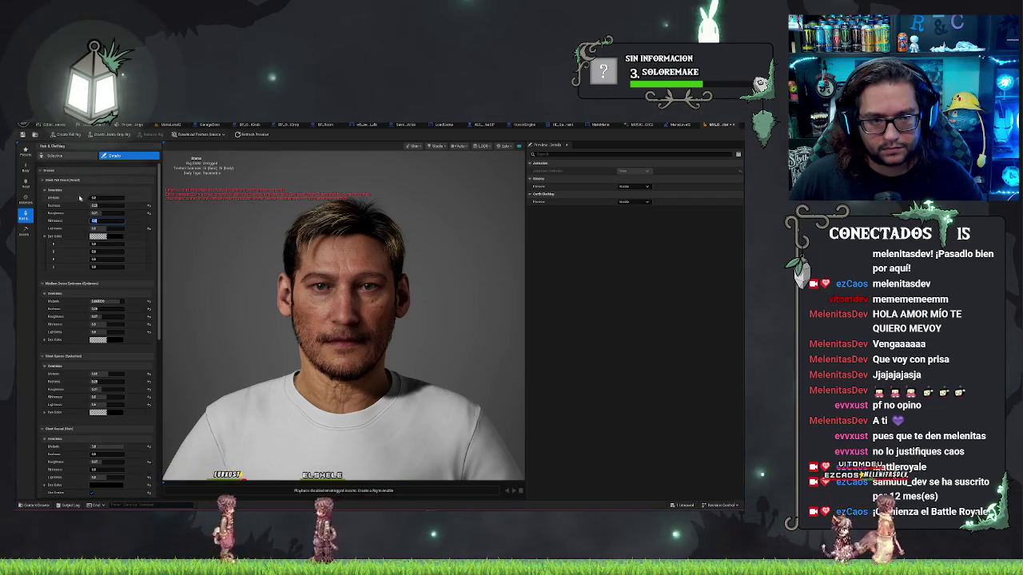
pyautogui.click(26, 199)
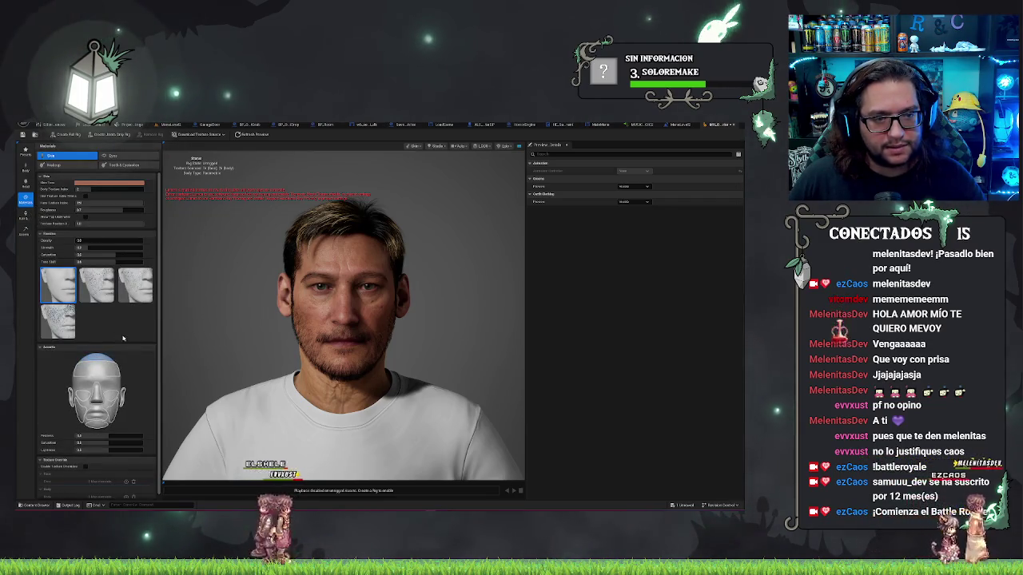
# - Return to Hair & Clothing and browse the hair and eyebrow style thumbnails
pyautogui.click(25, 184)
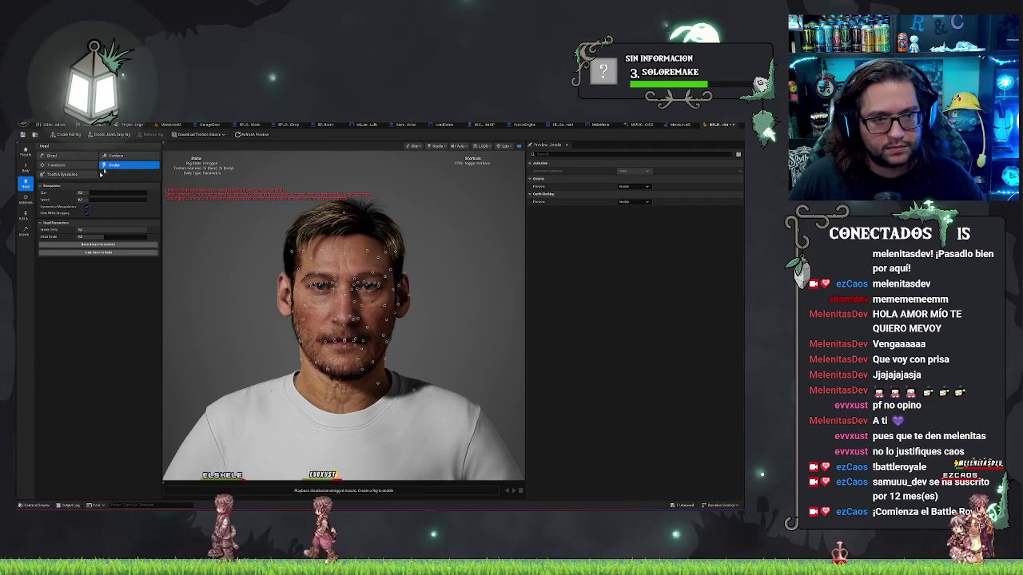
pyautogui.click(26, 215)
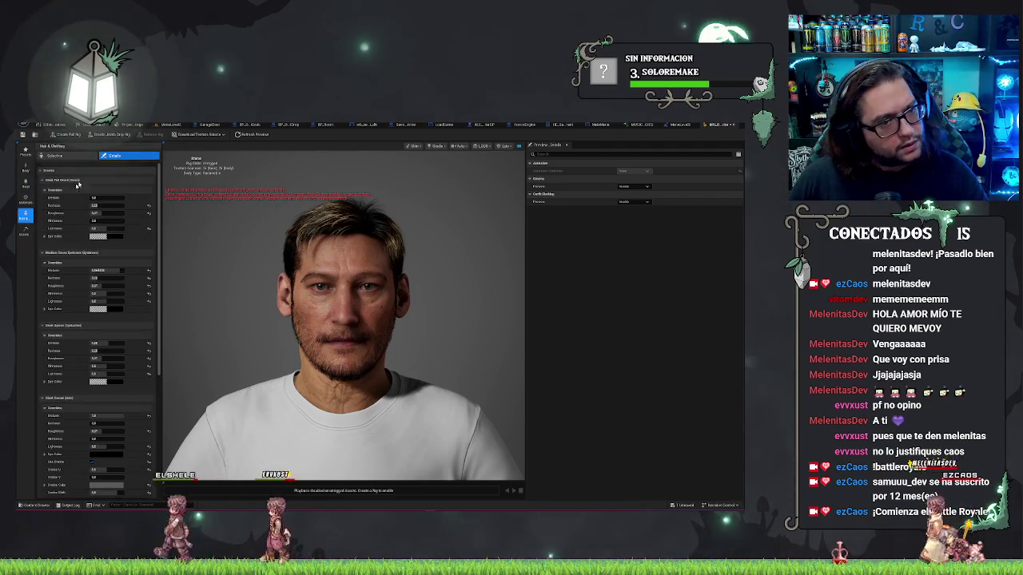
pyautogui.click(64, 156)
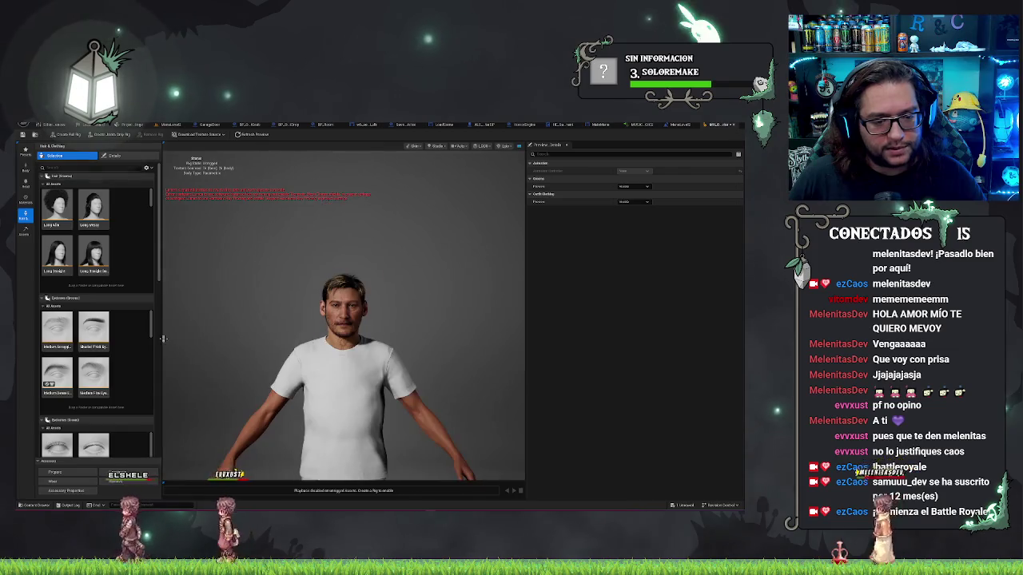
pyautogui.scroll(-3, 136, 342)
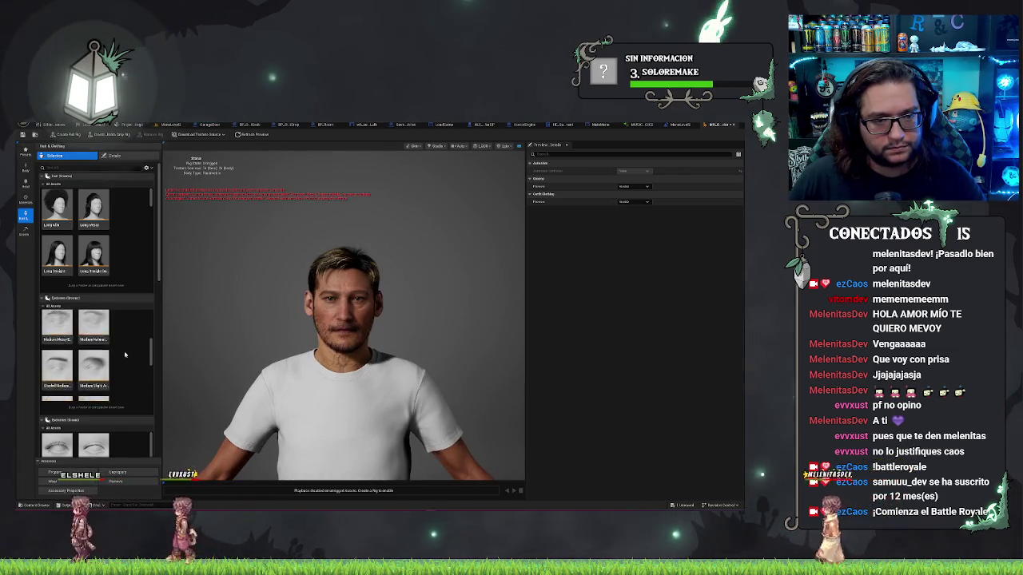
pyautogui.scroll(-5, 120, 242)
pyautogui.scroll(-2, 120, 242)
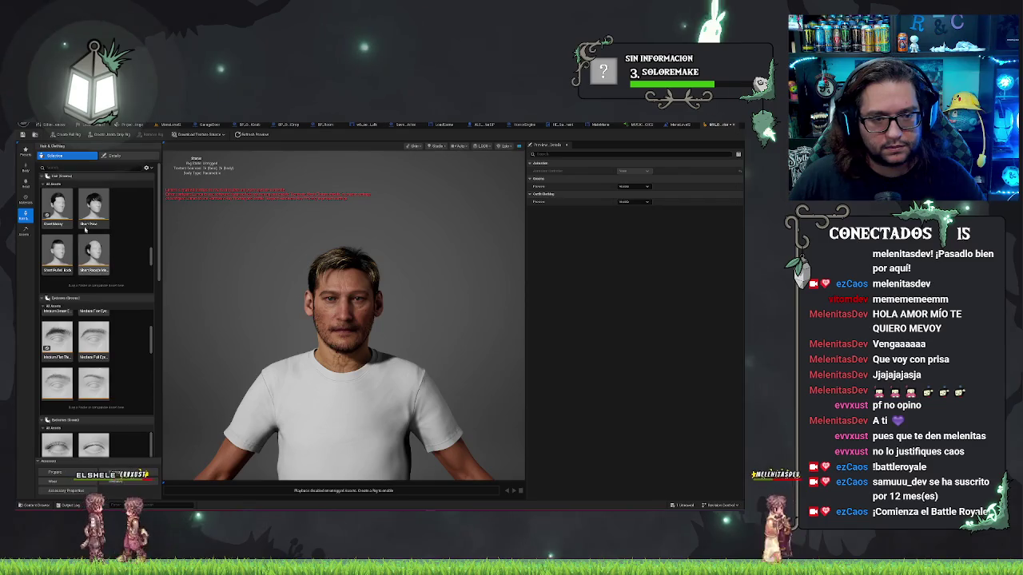
pyautogui.scroll(2, 135, 220)
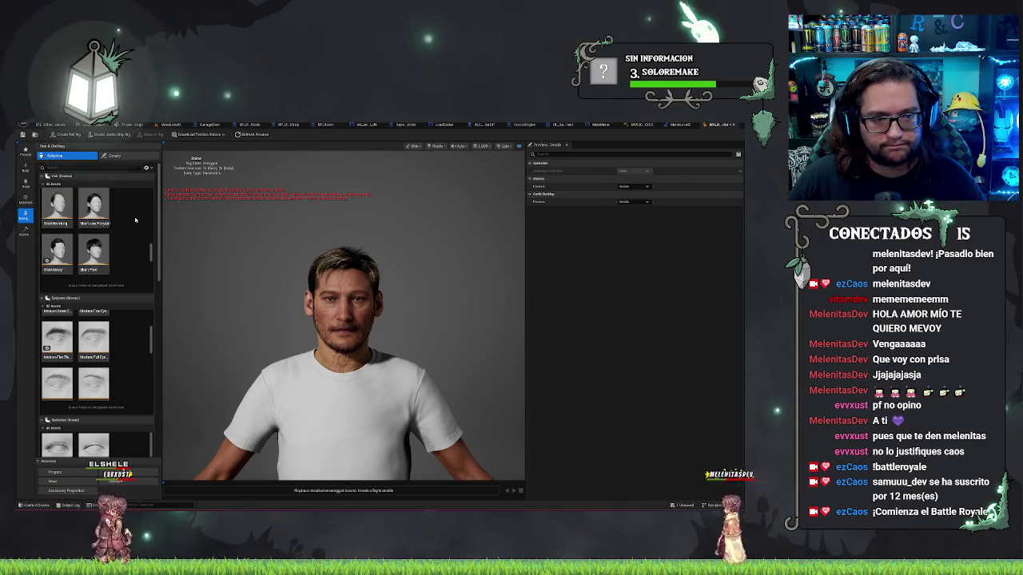
# - Show the groom pieces' material properties and collapse the head material group
pyautogui.moveTo(343, 320)
pyautogui.mouseDown()
pyautogui.moveTo(296, 319)
pyautogui.moveTo(352, 319)
pyautogui.mouseUp()
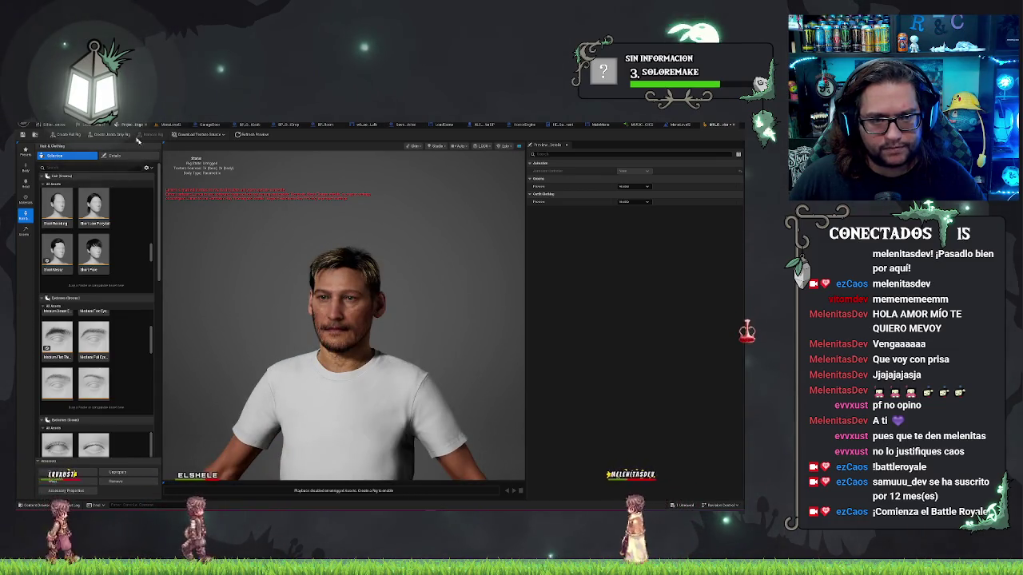
pyautogui.click(114, 155)
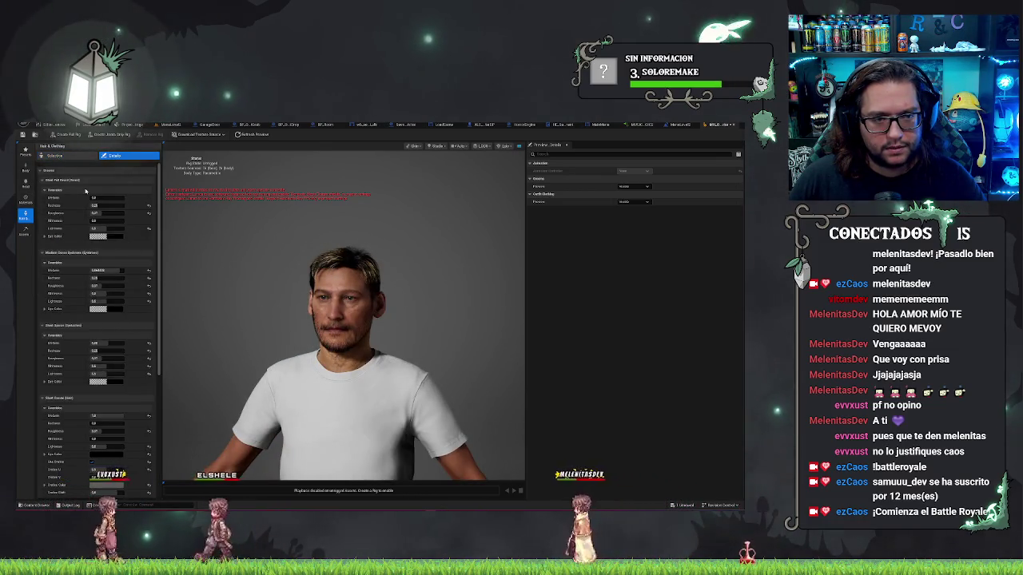
pyautogui.click(42, 192)
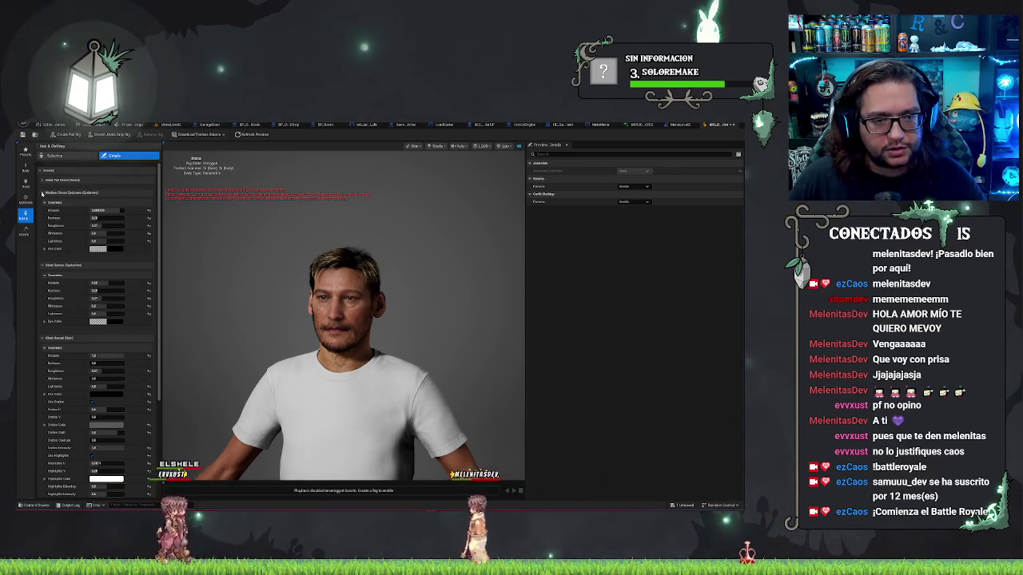
# - Collapse the Eyebrows, Eyelashes and Dental material groups, briefly checking the level viewport
pyautogui.click(43, 193)
pyautogui.click(43, 206)
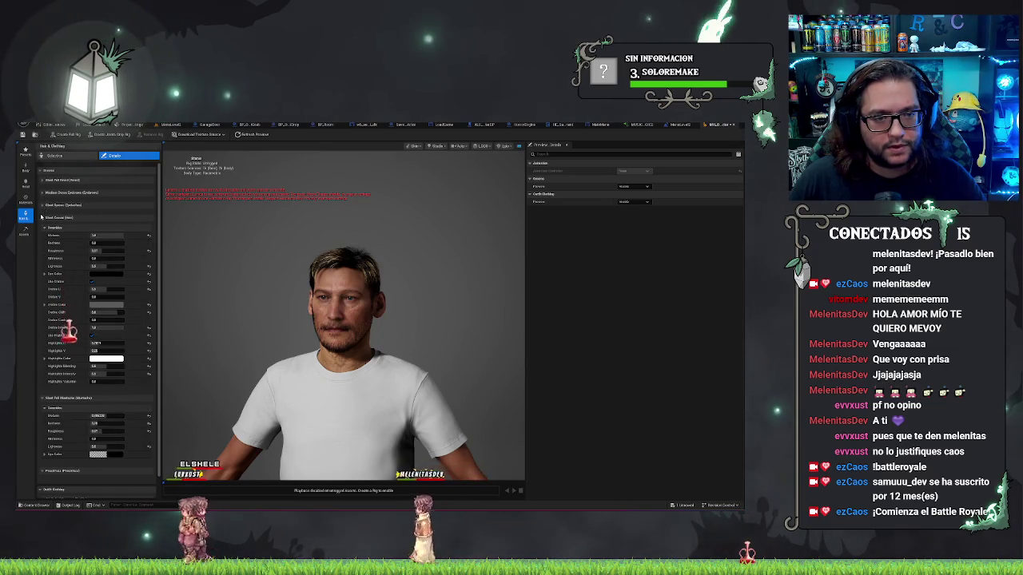
pyautogui.click(43, 218)
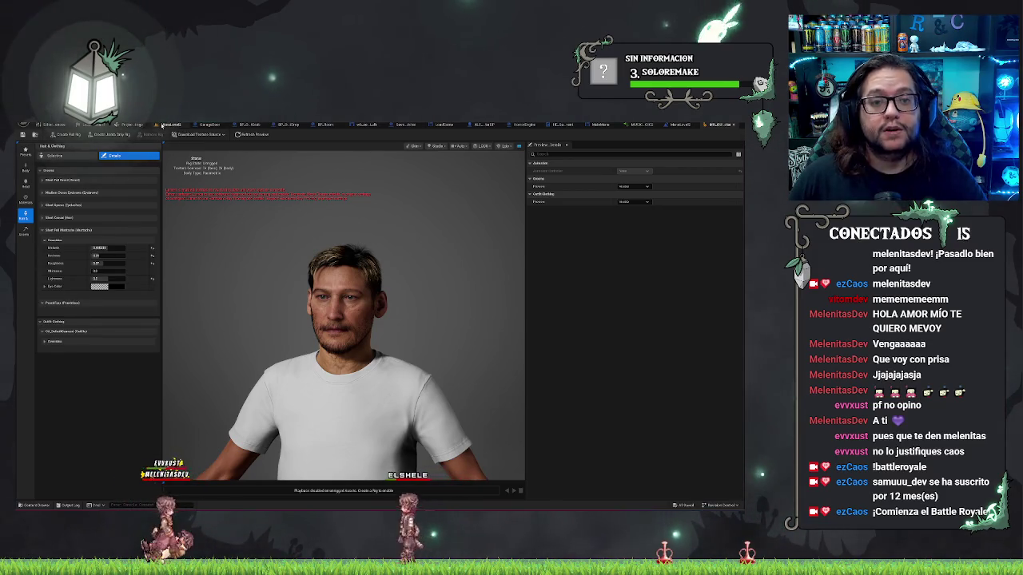
pyautogui.click(163, 125)
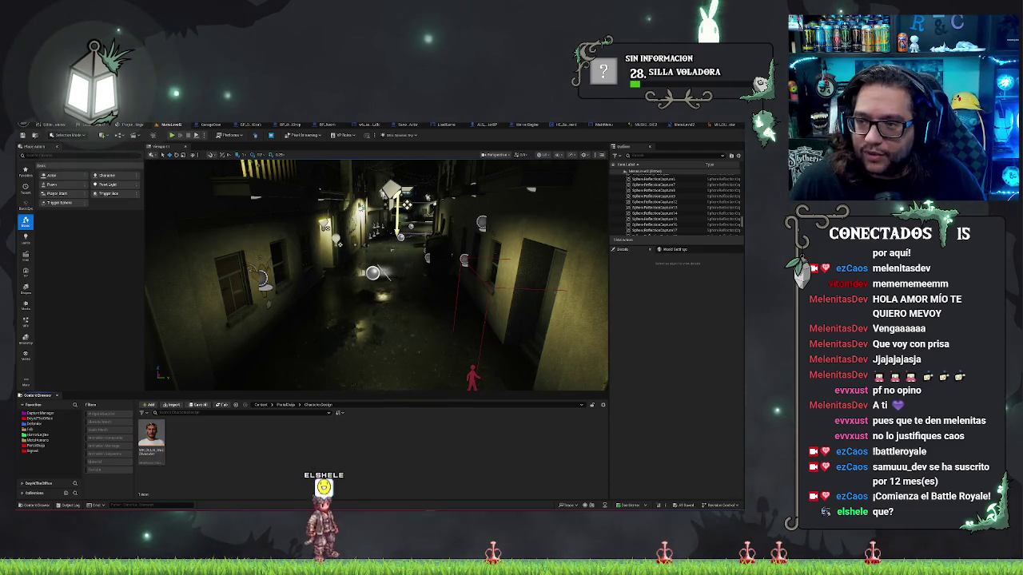
pyautogui.click(722, 126)
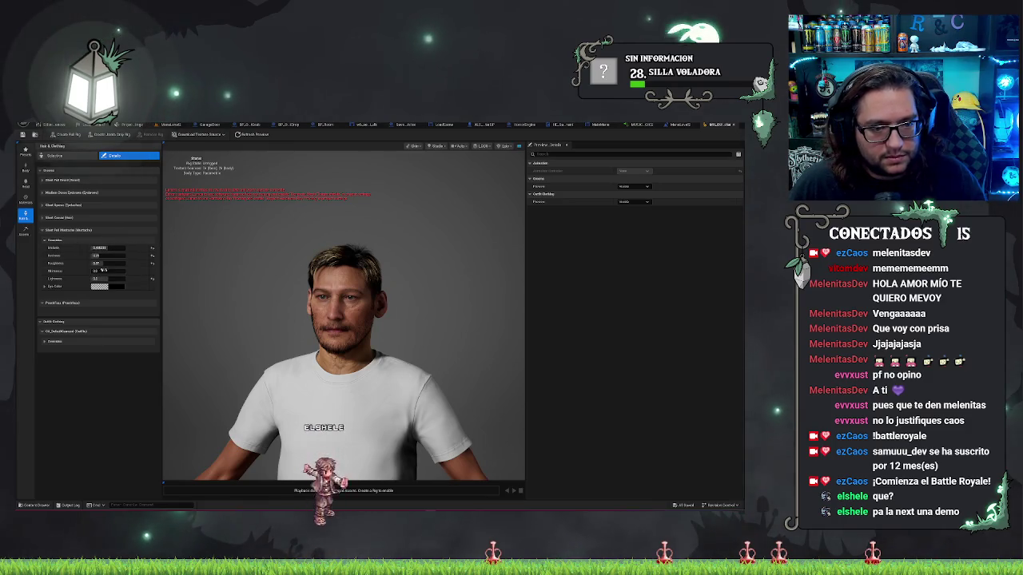
# - Set the mustache's Dye Color to black (000000) in the Color Picker
pyautogui.click(117, 287)
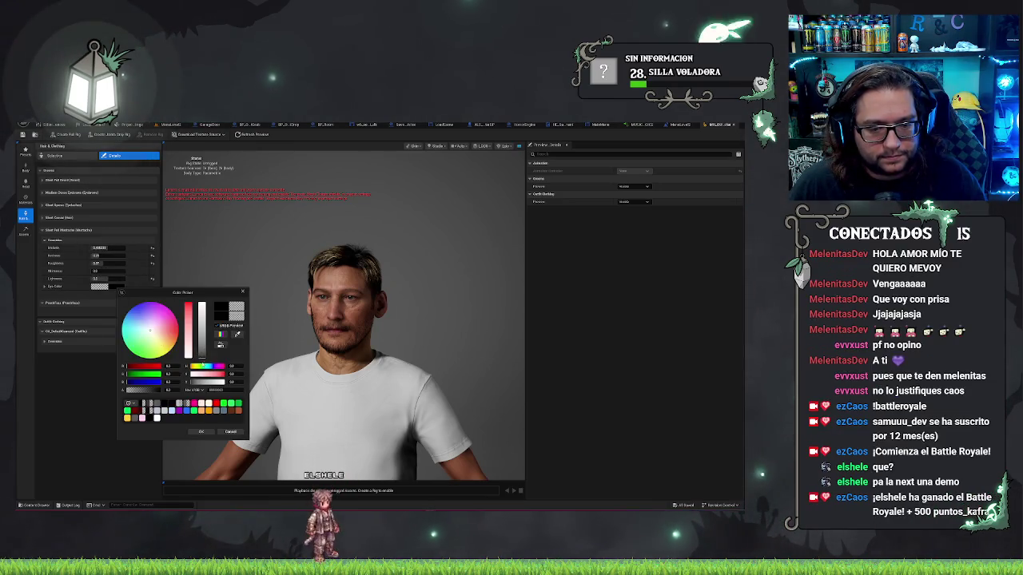
pyautogui.click(211, 432)
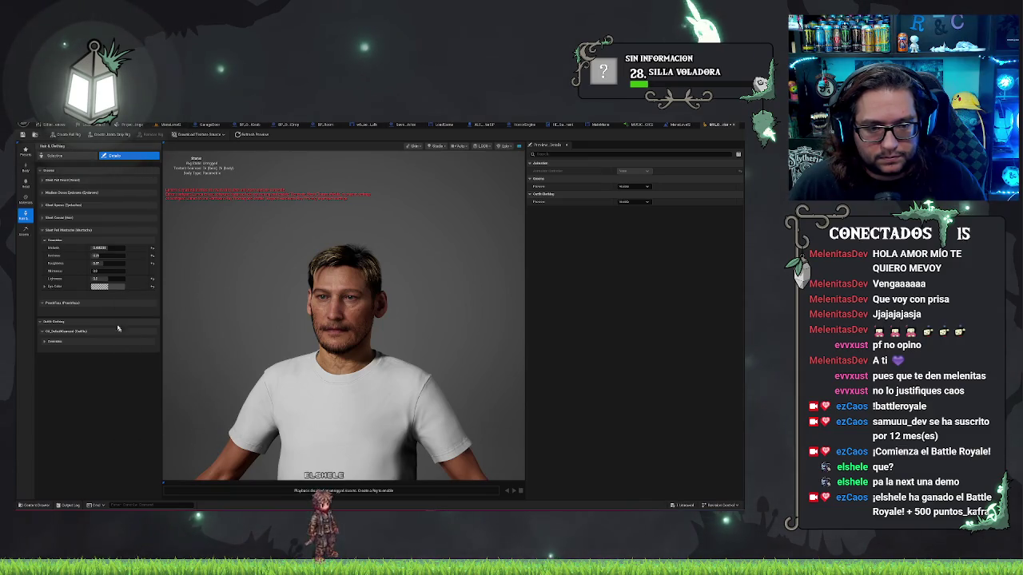
pyautogui.click(114, 288)
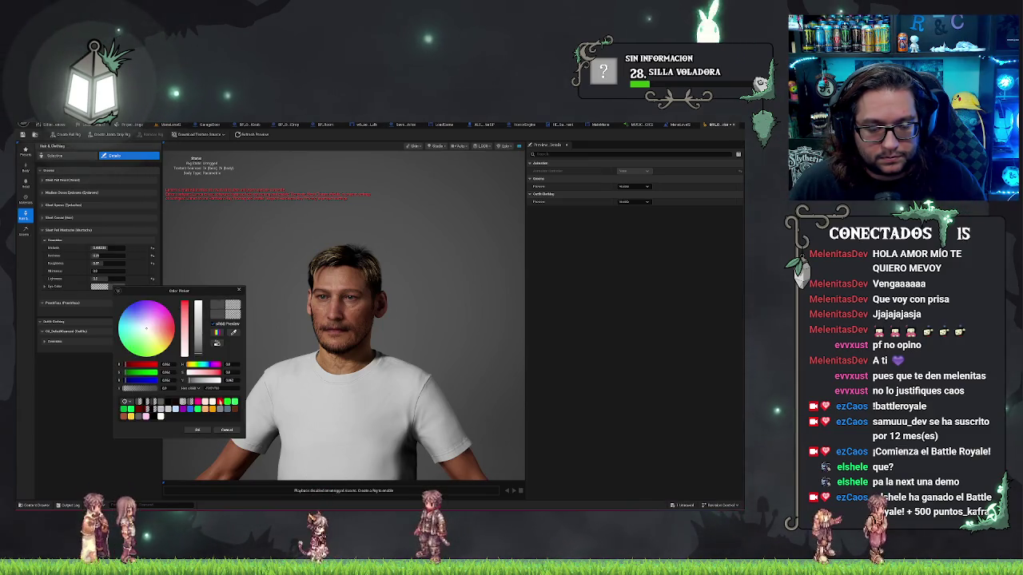
pyautogui.click(167, 402)
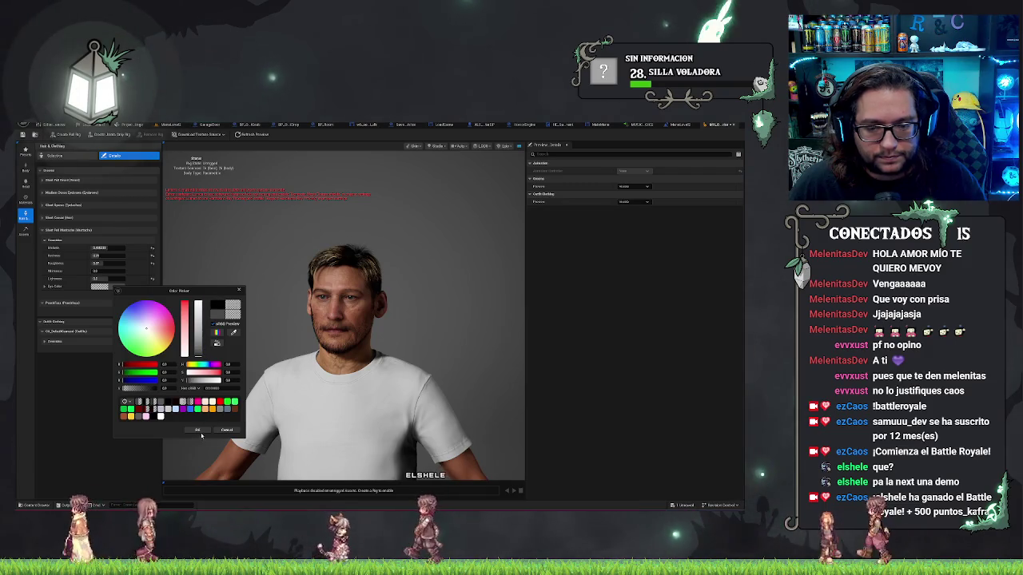
pyautogui.click(200, 431)
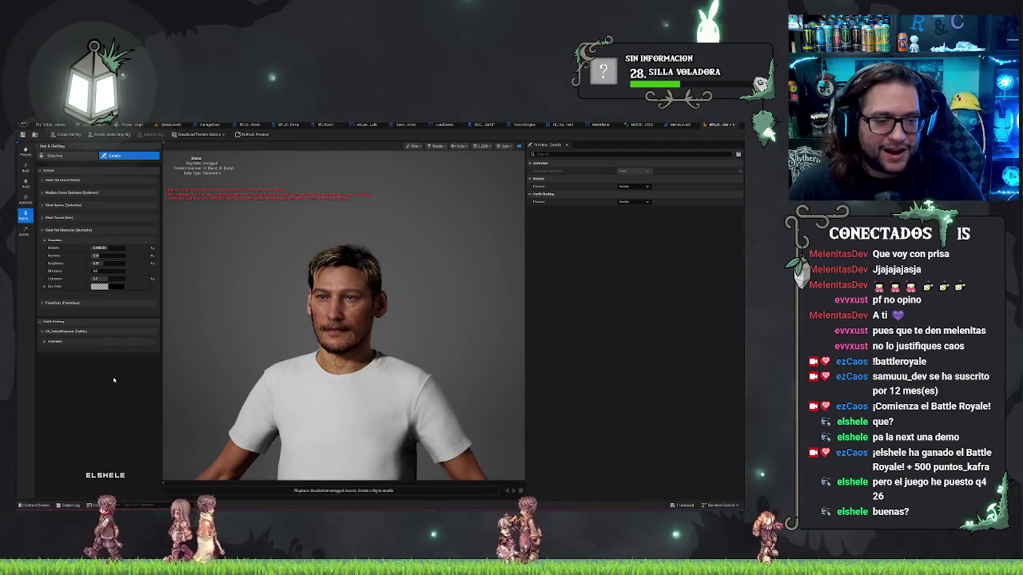
# - Set the facial hair Metalness to 1.0 and expand the short hair's Dye Color channels
pyautogui.click(103, 271)
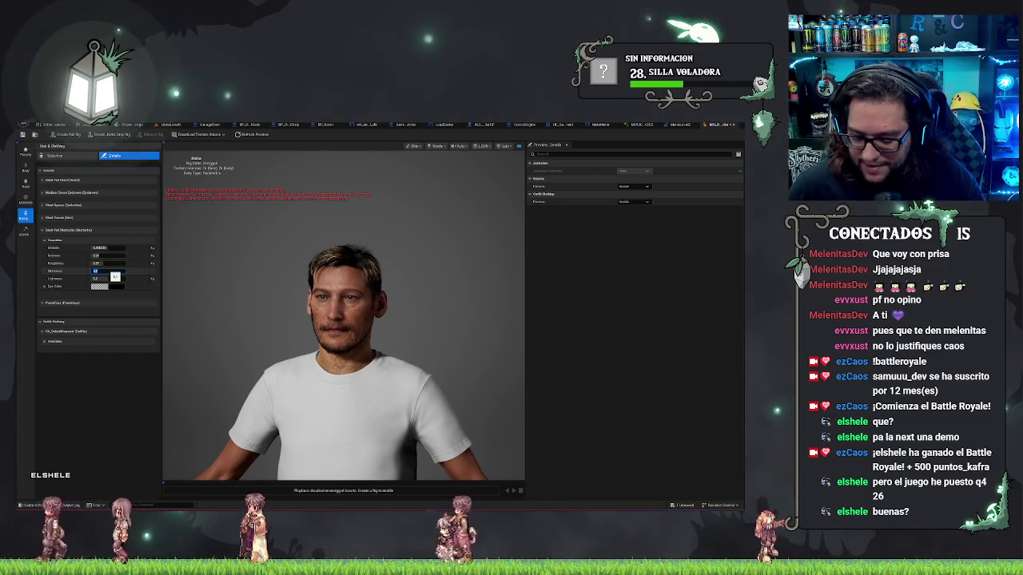
pyautogui.press('Return')
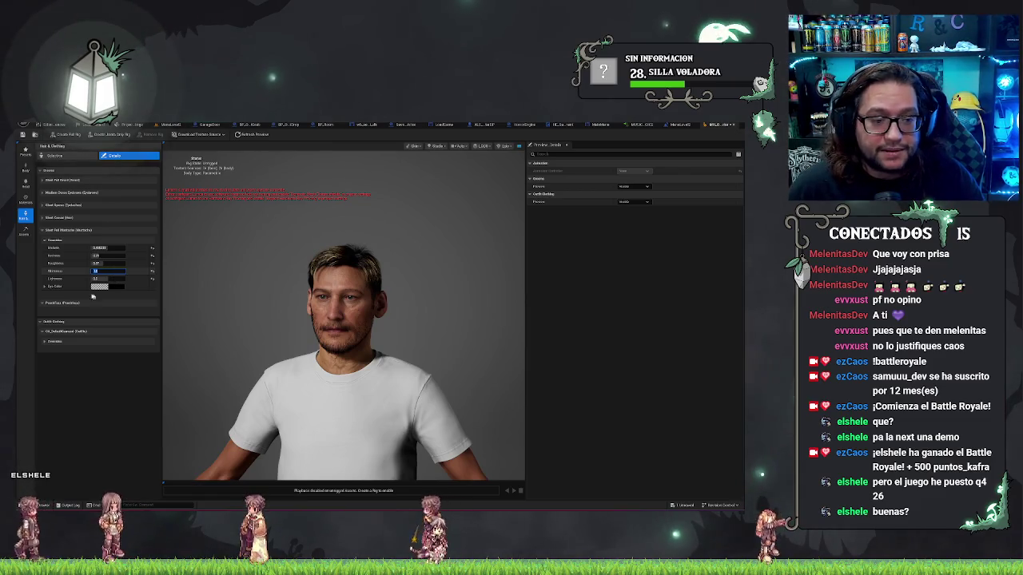
pyautogui.click(42, 219)
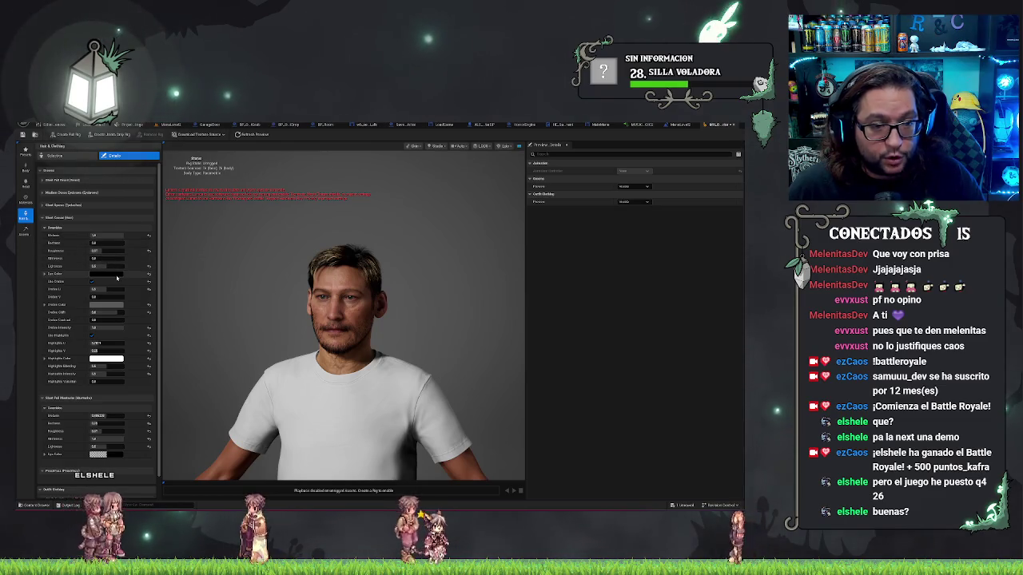
pyautogui.click(45, 274)
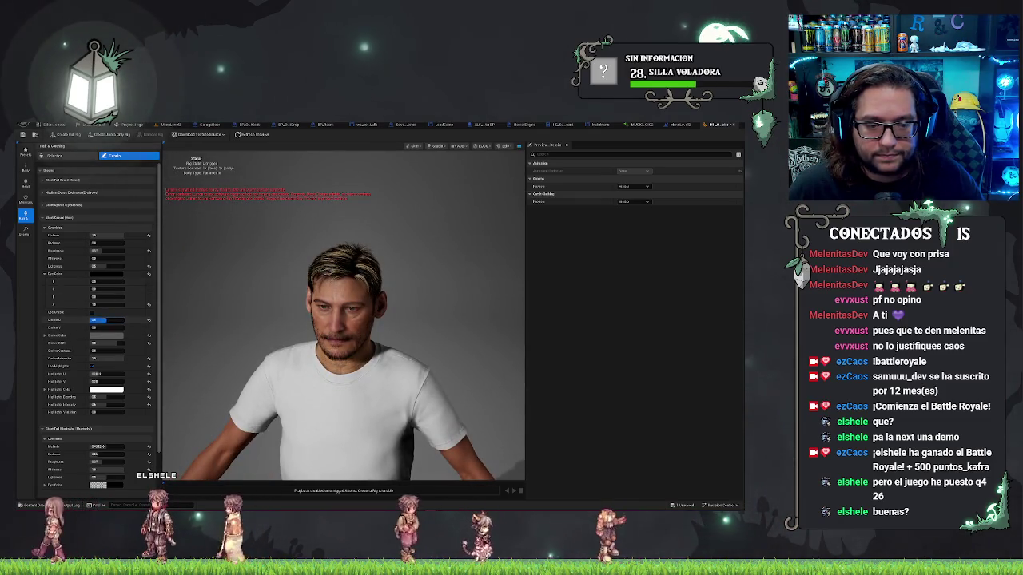
pyautogui.press('Return')
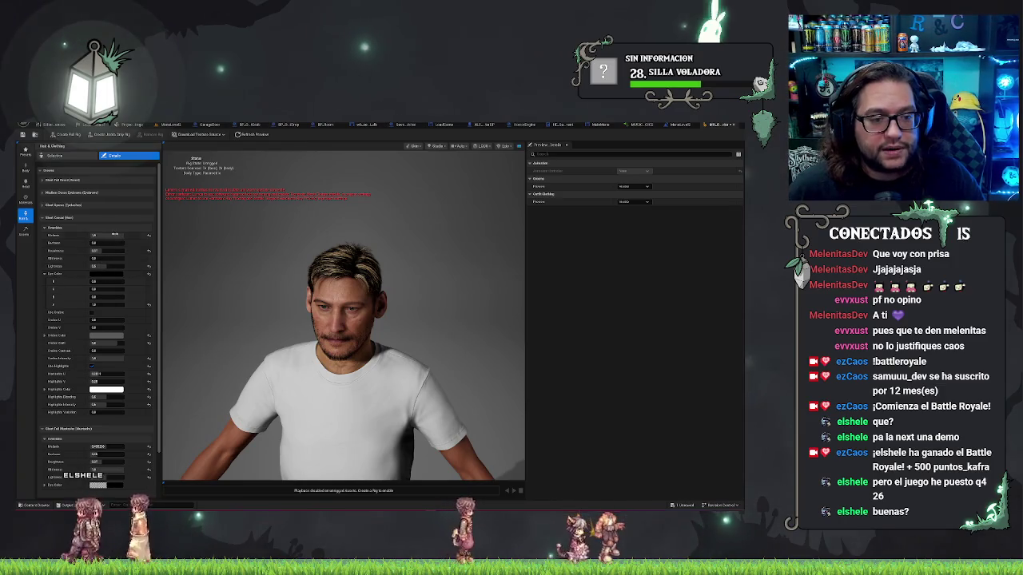
pyautogui.hotkey('ctrl', 'a')
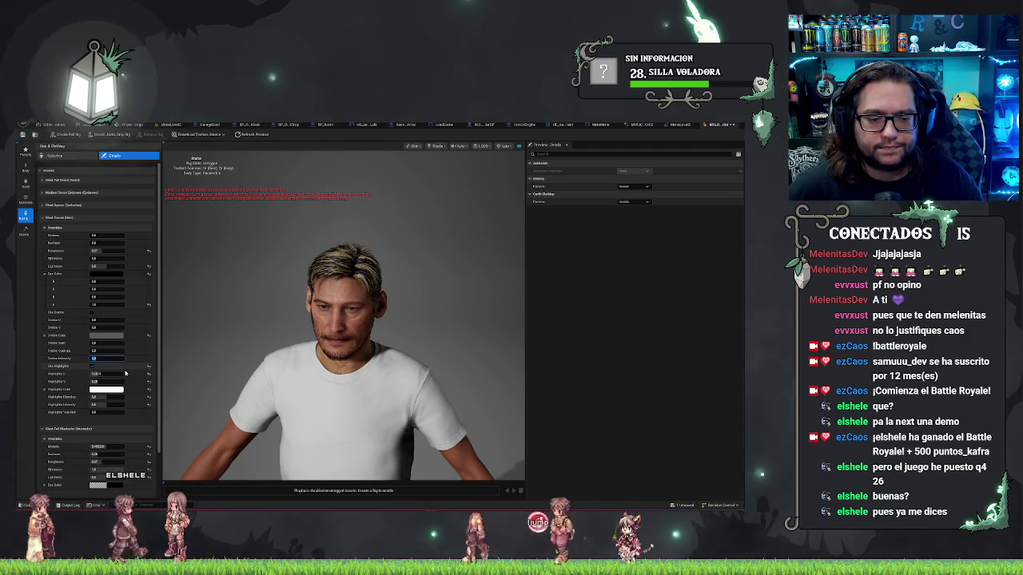
# - Toggle Use Highlights off and on, testing Highlights Intensity at 0 and 1, ending at 1
pyautogui.click(92, 367)
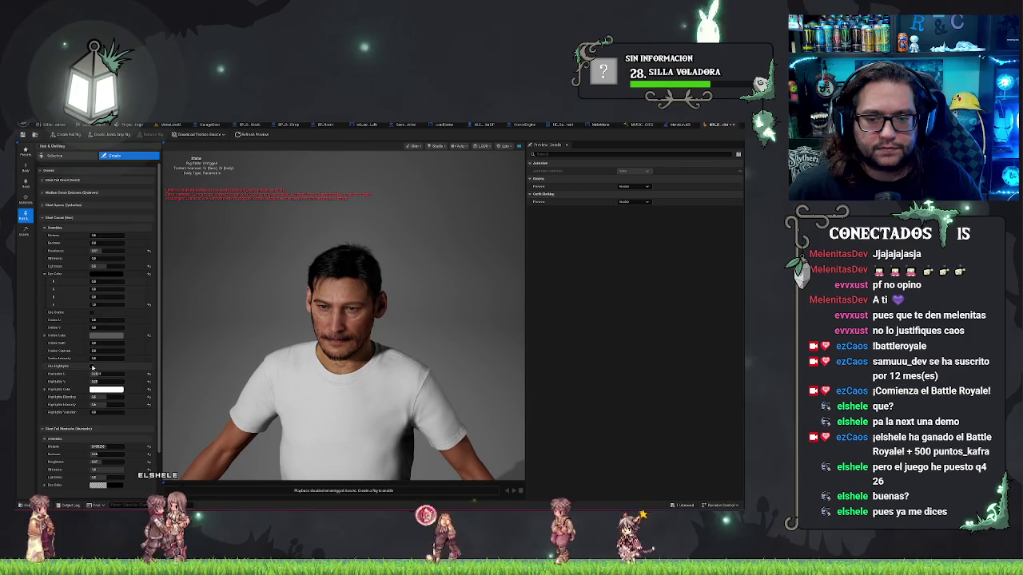
pyautogui.click(92, 367)
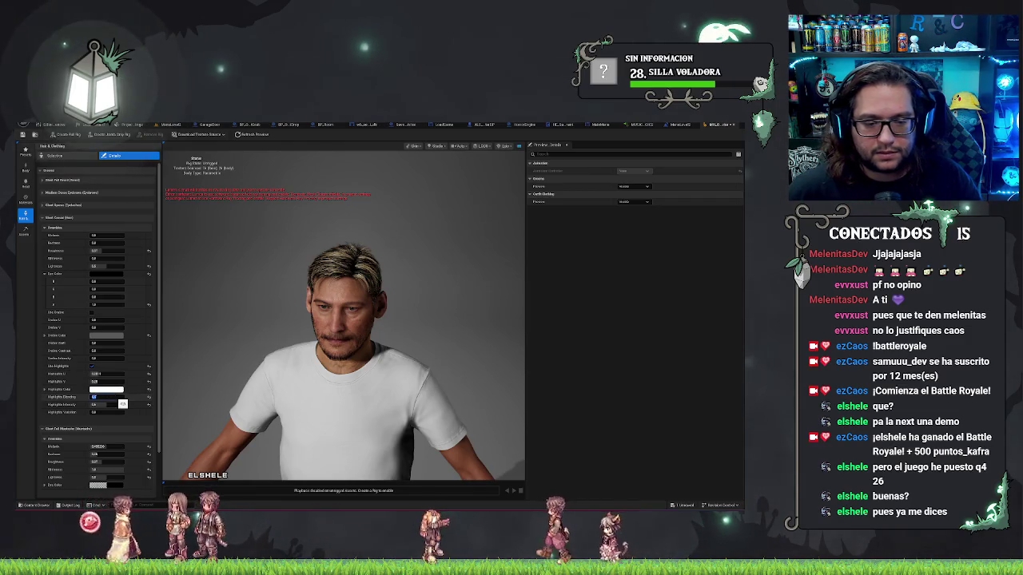
pyautogui.click(94, 405)
pyautogui.write('0')
pyautogui.press('Return')
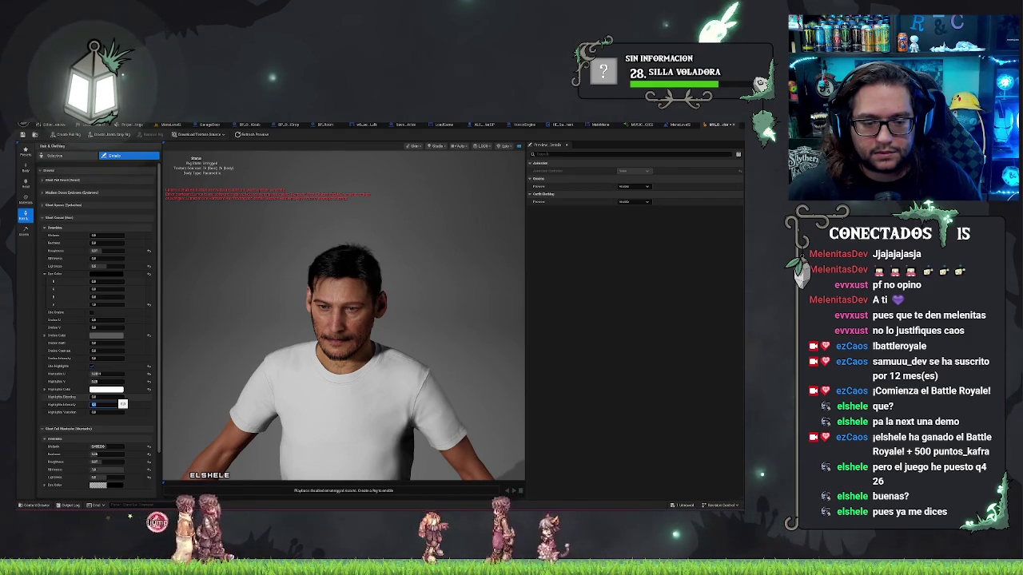
pyautogui.write('1')
pyautogui.press('Return')
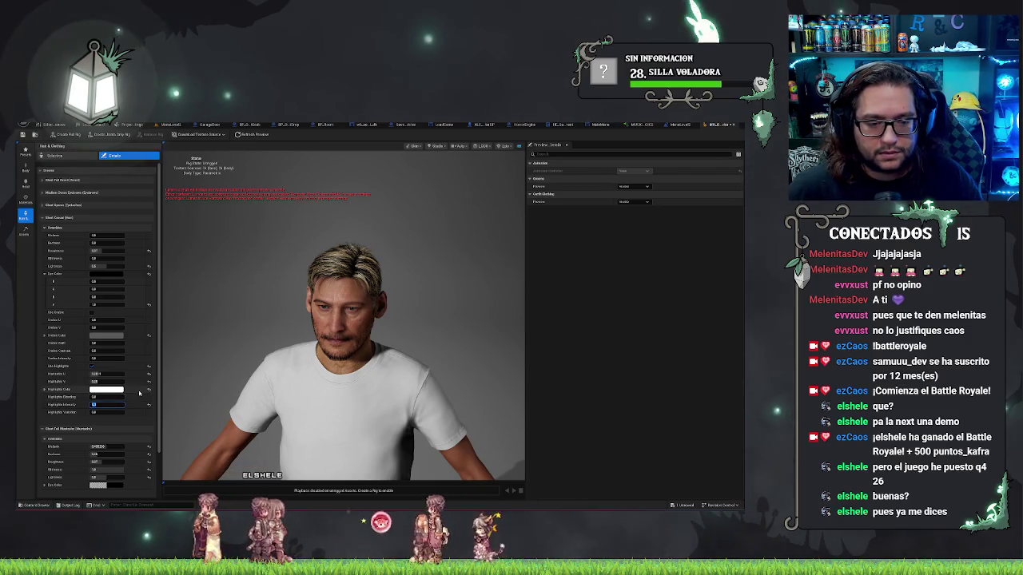
pyautogui.write('0')
pyautogui.press('Return')
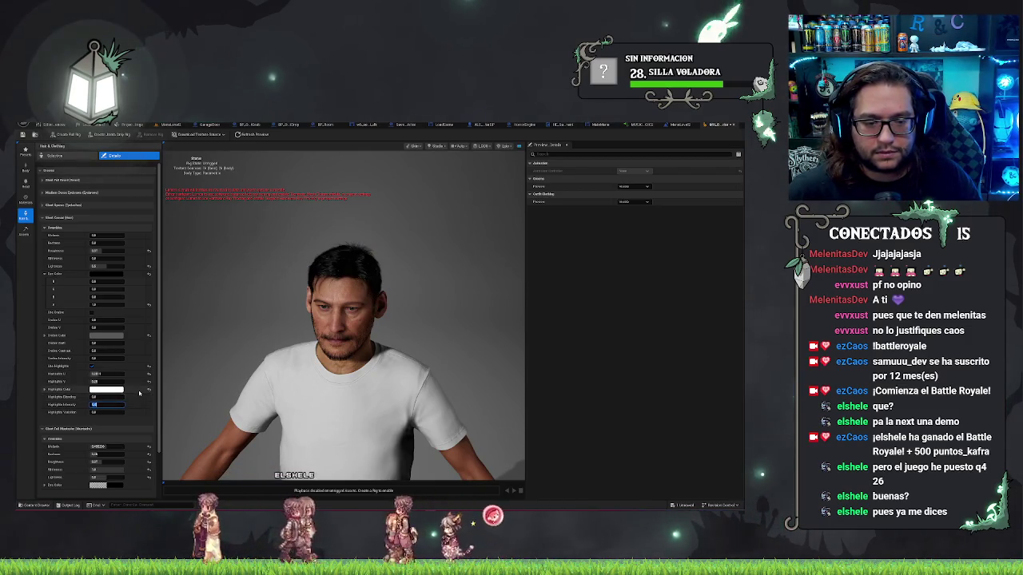
pyautogui.write('1')
pyautogui.press('Return')
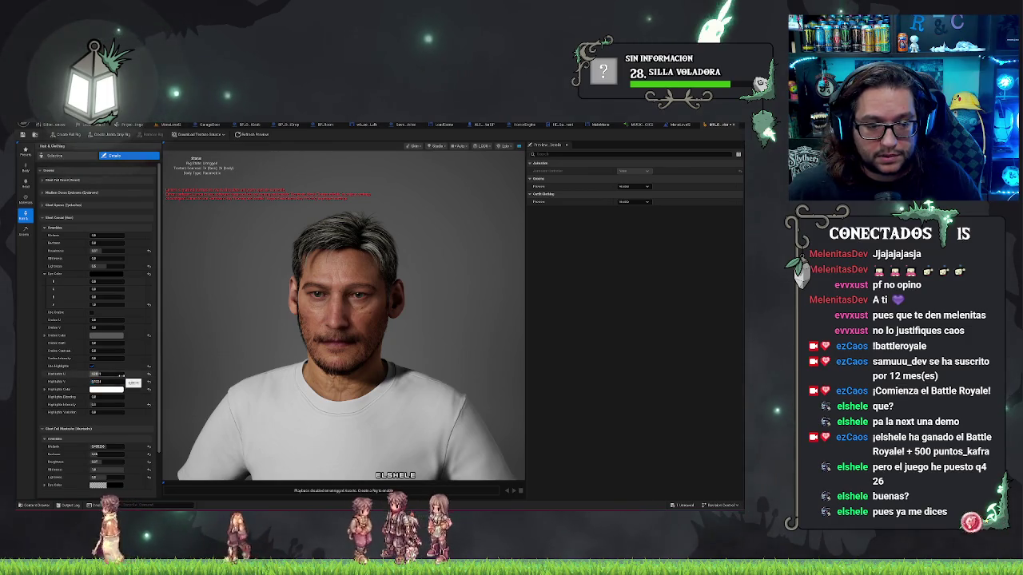
# - Drag Highlights Intensity down then back up until the grey streaks show clearly
pyautogui.click(120, 374)
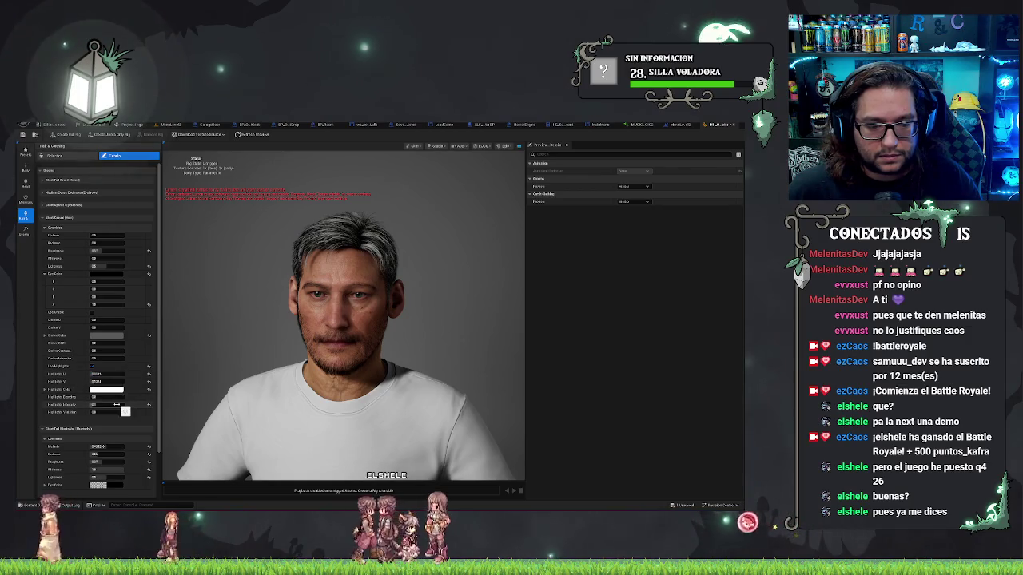
pyautogui.moveTo(114, 405); pyautogui.dragTo(104, 405)
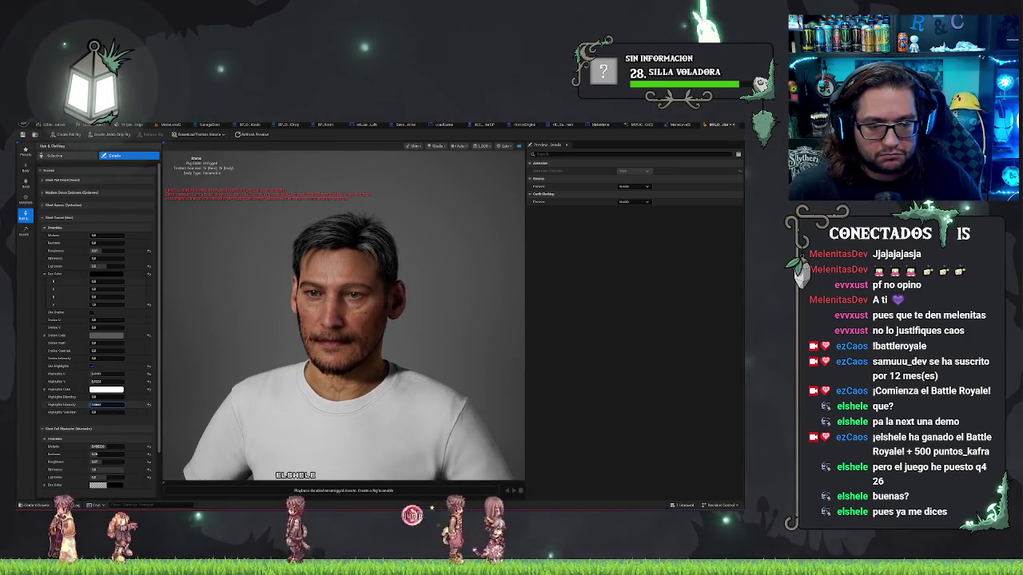
pyautogui.moveTo(114, 405); pyautogui.dragTo(126, 405)
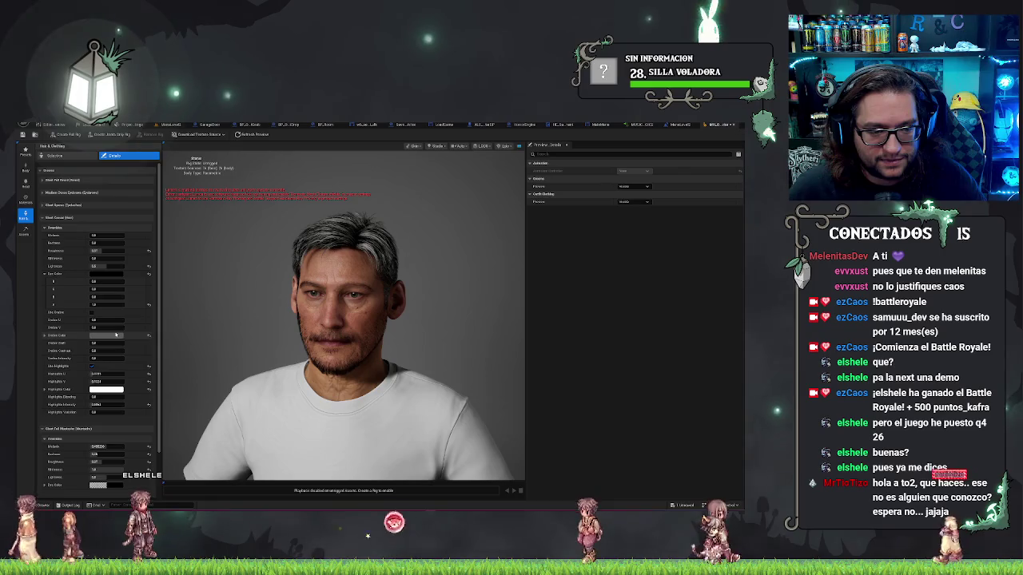
pyautogui.click(105, 390)
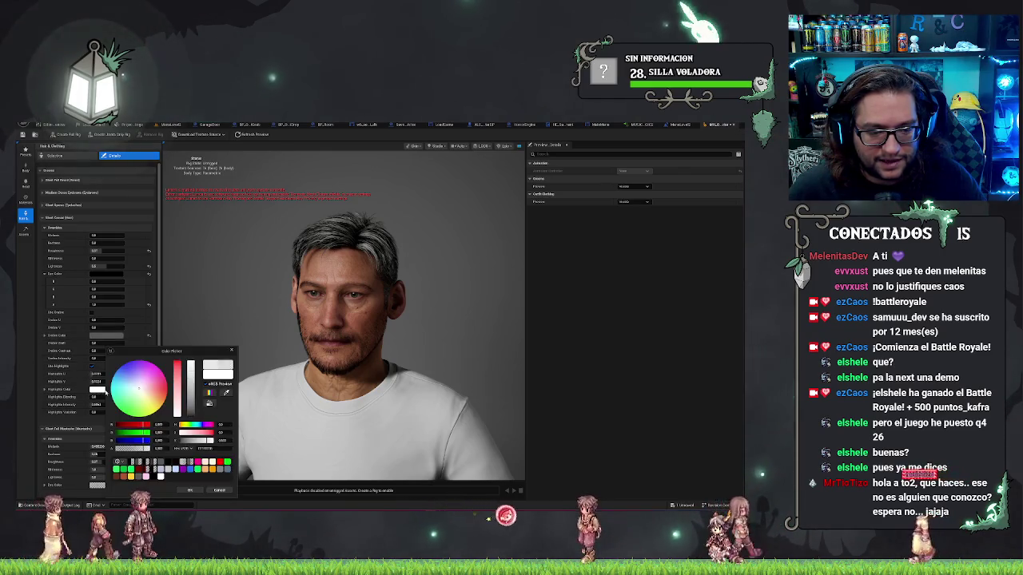
# - Try a pink highlight colour on the hair, then undo it
pyautogui.click(189, 490)
pyautogui.hotkey('ctrl', 'z')
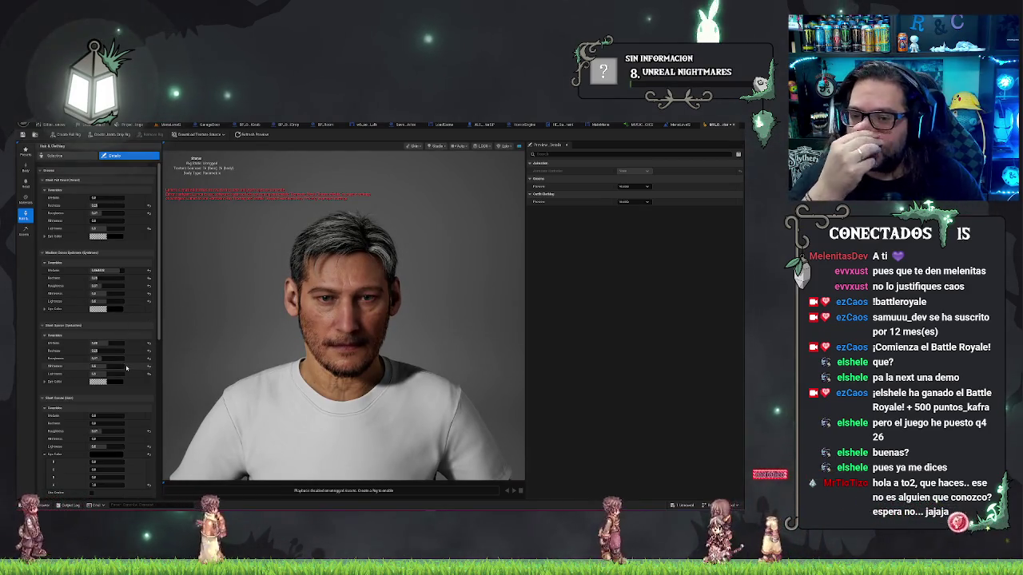
pyautogui.scroll(-2, 112, 273)
pyautogui.scroll(-4, 112, 273)
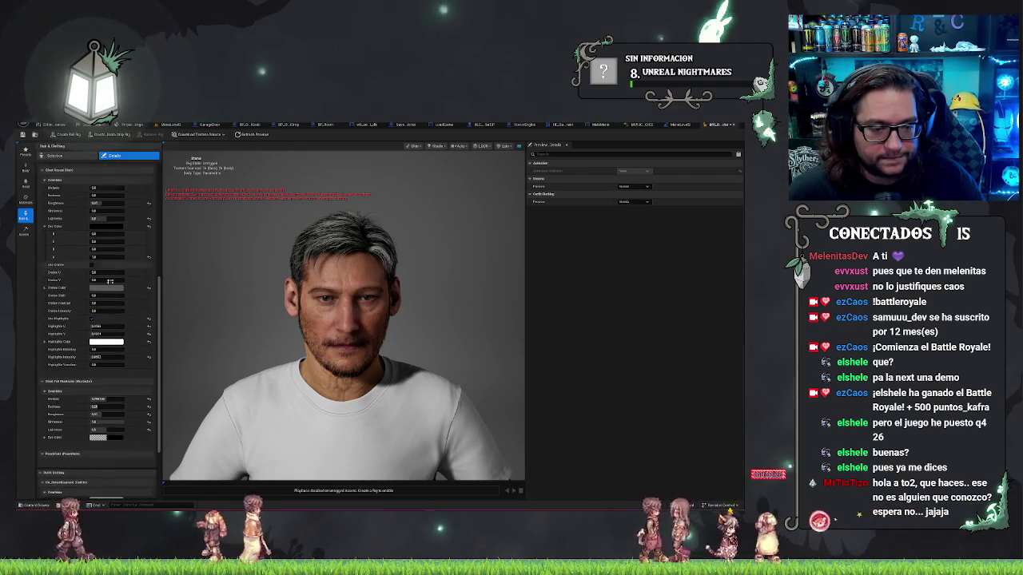
# - Try dark highlight colours, then settle the Highlight Color on white
pyautogui.click(110, 347)
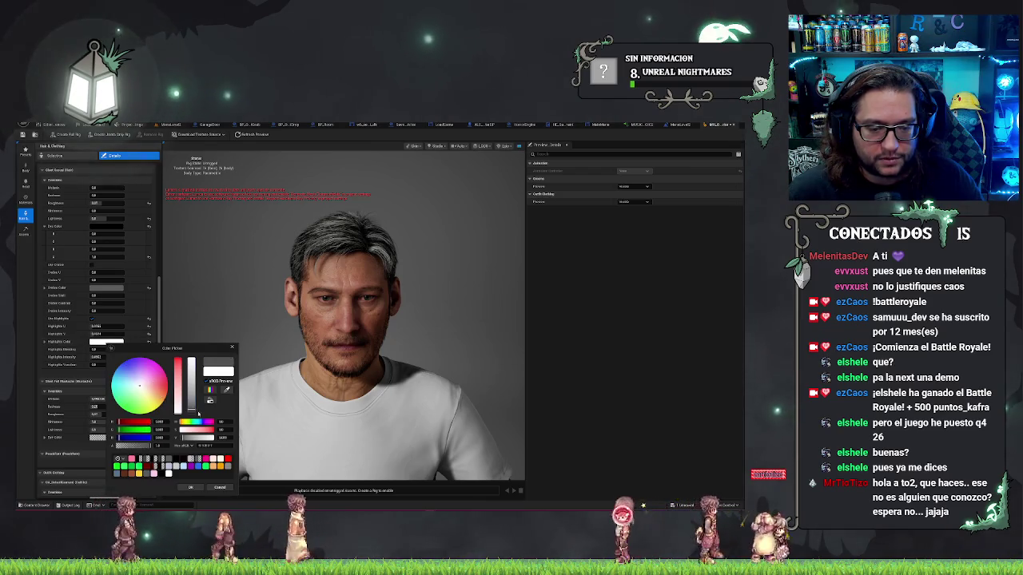
pyautogui.click(191, 488)
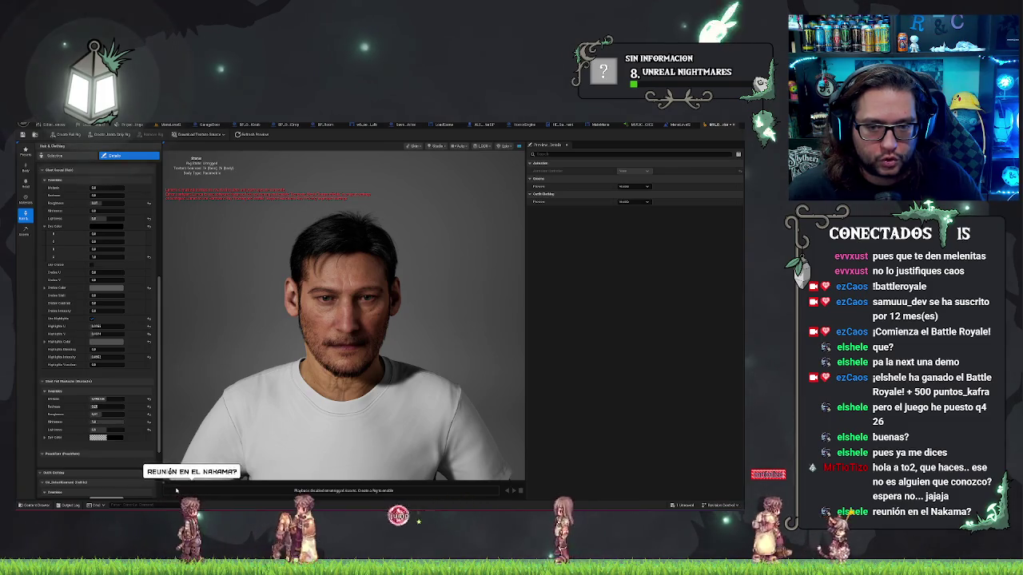
pyautogui.hotkey('ctrl', 'z')
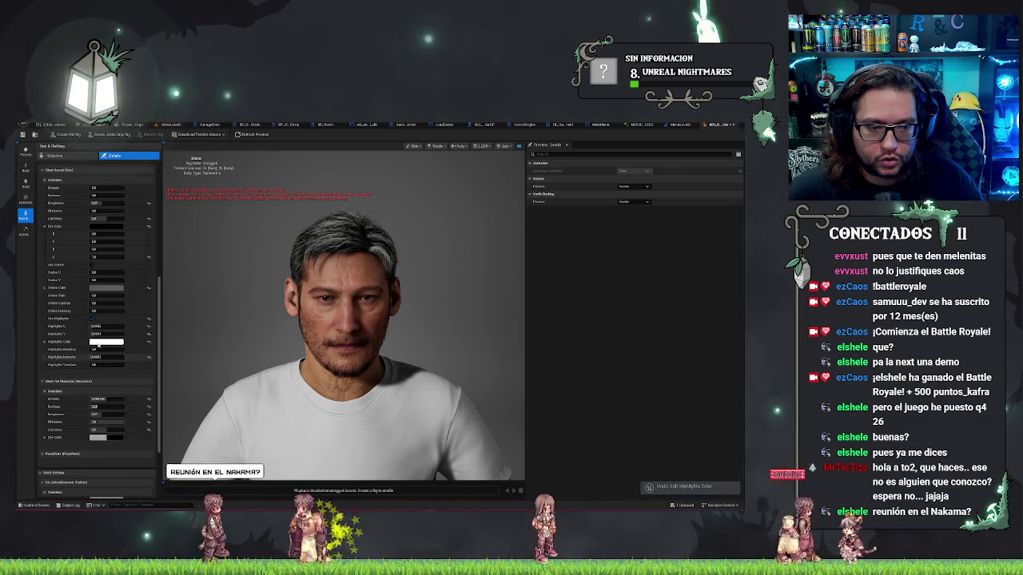
pyautogui.click(106, 341)
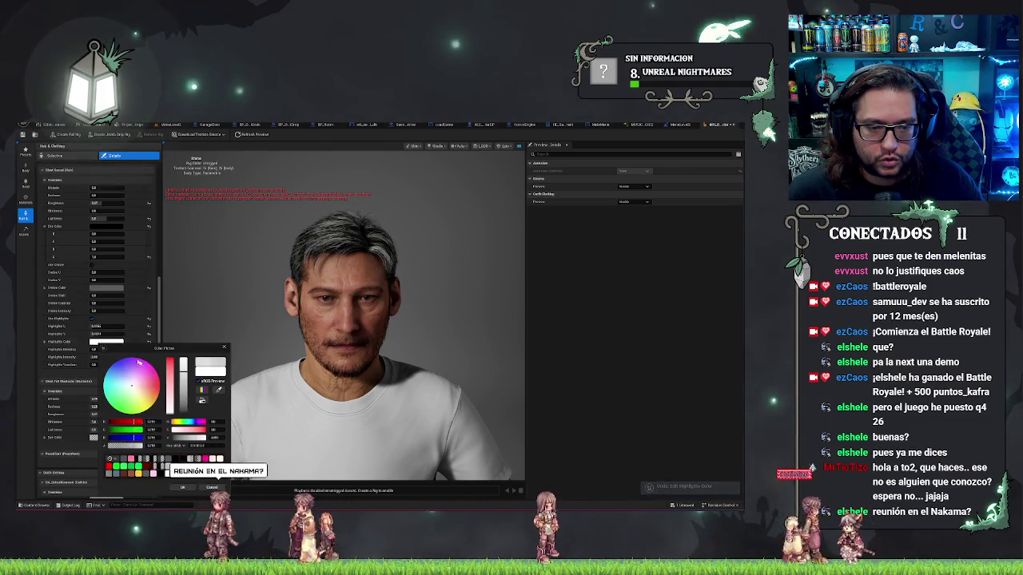
pyautogui.click(188, 485)
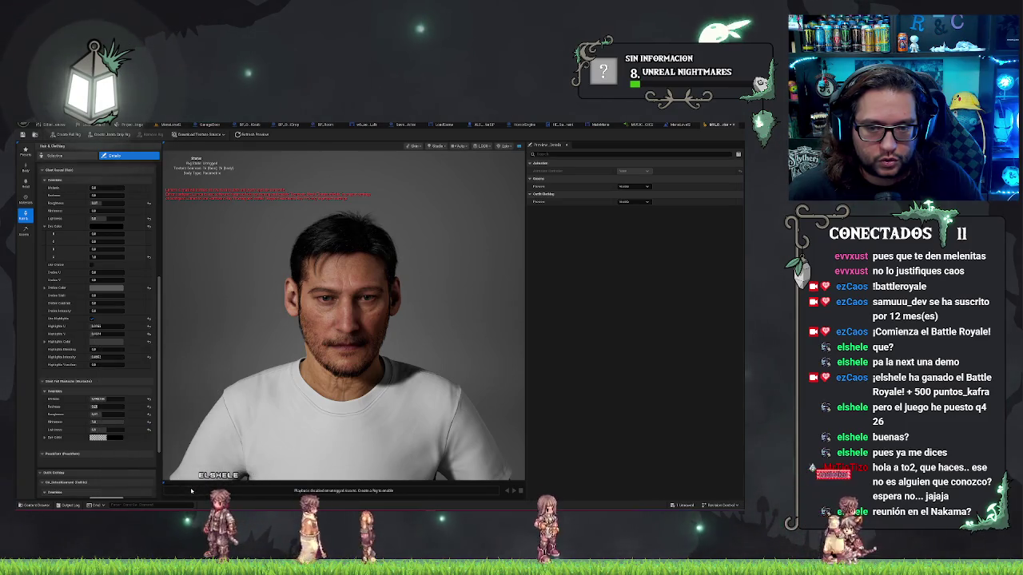
pyautogui.click(106, 341)
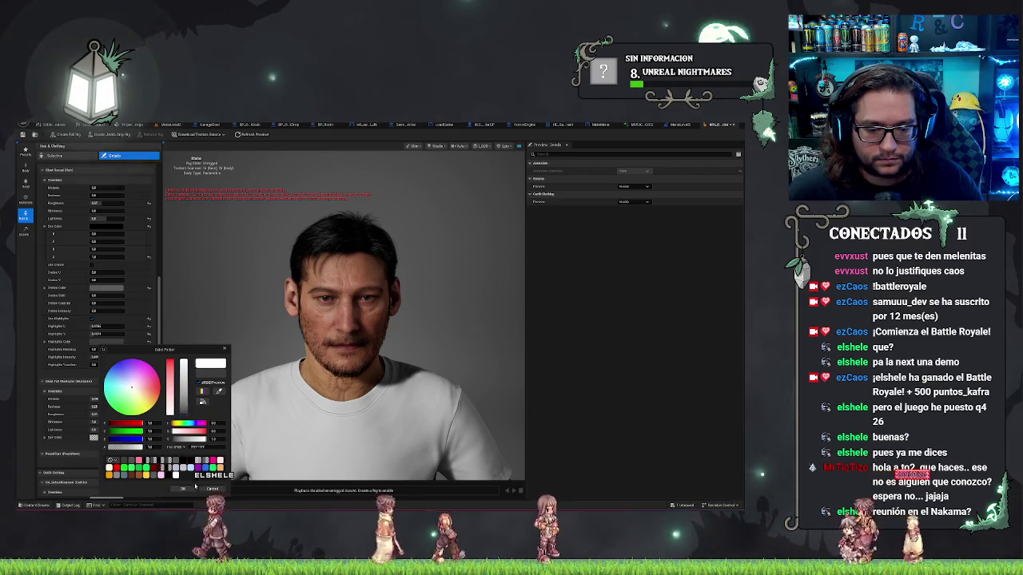
pyautogui.click(184, 488)
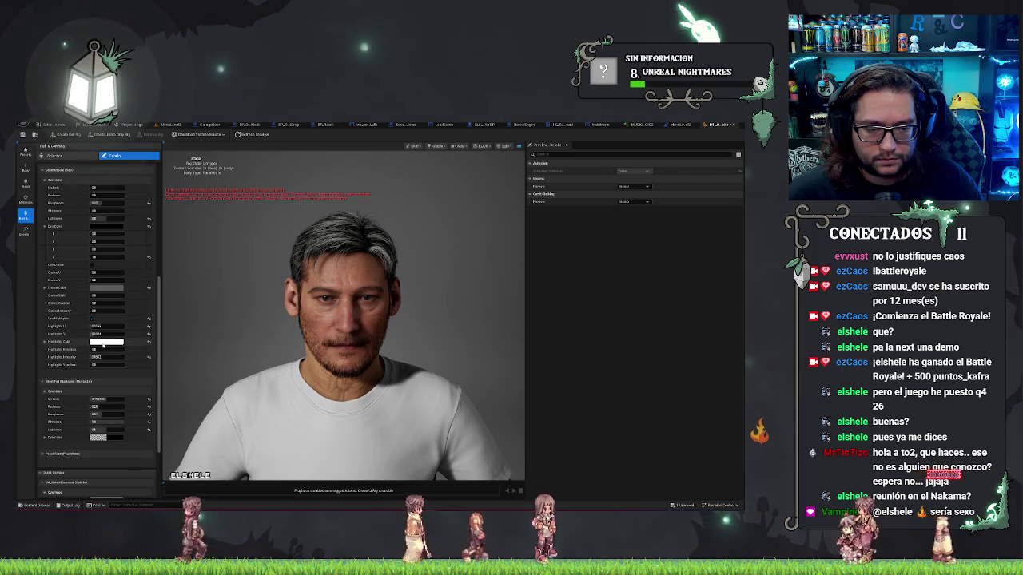
pyautogui.click(105, 342)
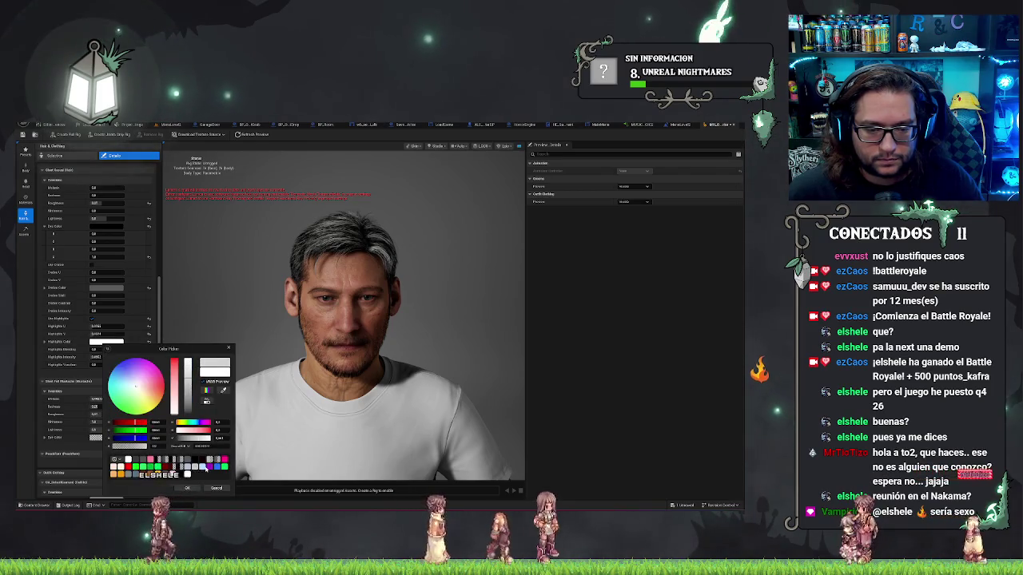
pyautogui.click(187, 489)
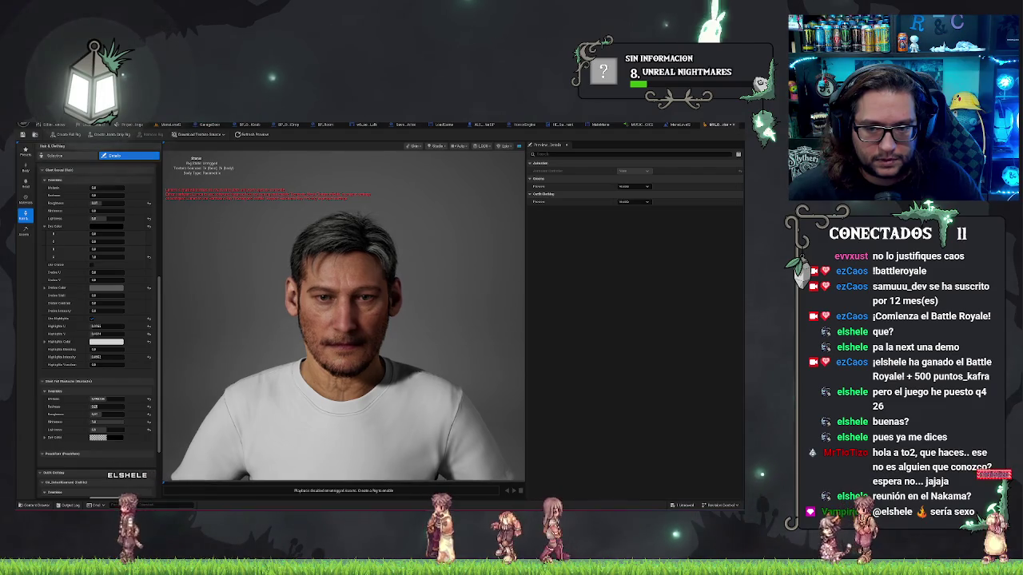
# - Try peach and pink dye shades, then set the hair Dye Color to near-black
pyautogui.scroll(3, 106, 287)
pyautogui.click(107, 290)
pyautogui.moveTo(169, 344); pyautogui.dragTo(135, 385)
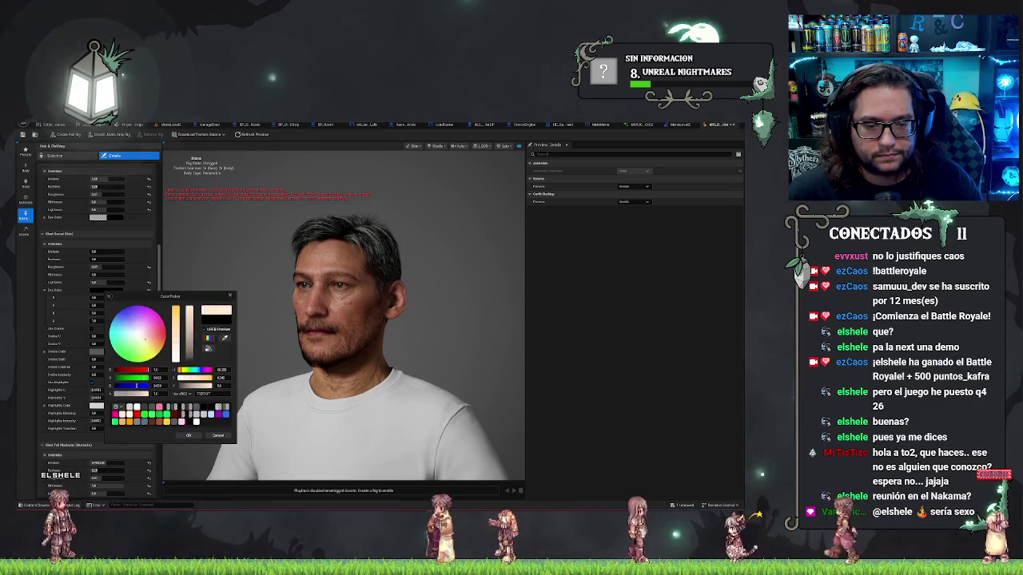
pyautogui.moveTo(148, 344); pyautogui.dragTo(134, 262)
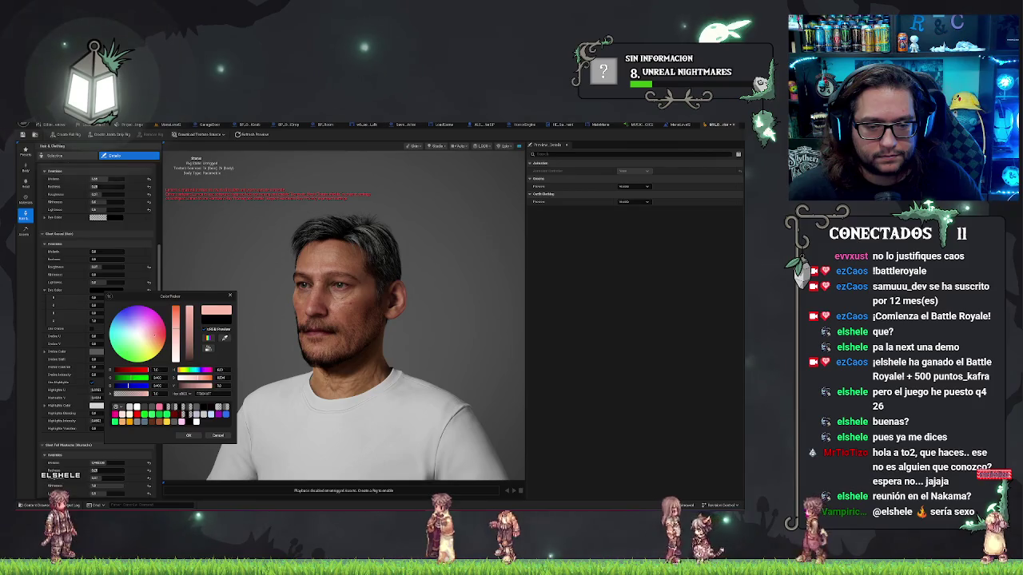
pyautogui.click(100, 290)
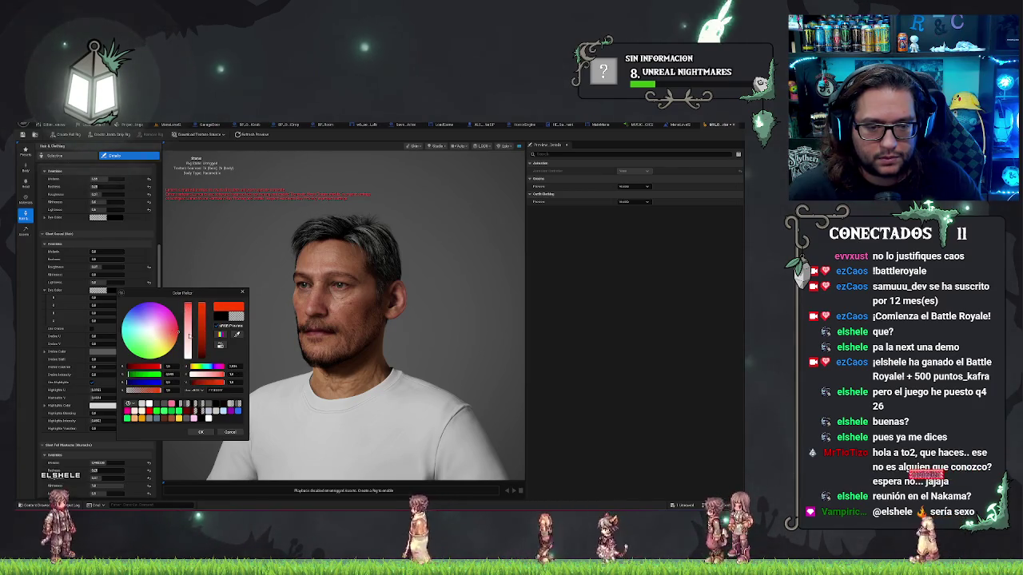
pyautogui.moveTo(172, 345); pyautogui.dragTo(169, 337)
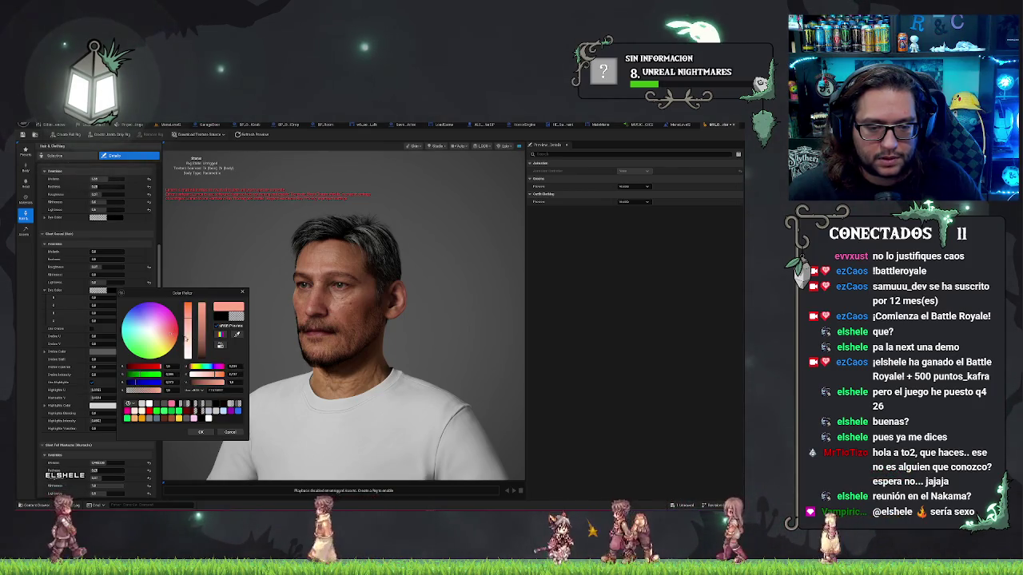
pyautogui.moveTo(200, 307); pyautogui.dragTo(203, 356)
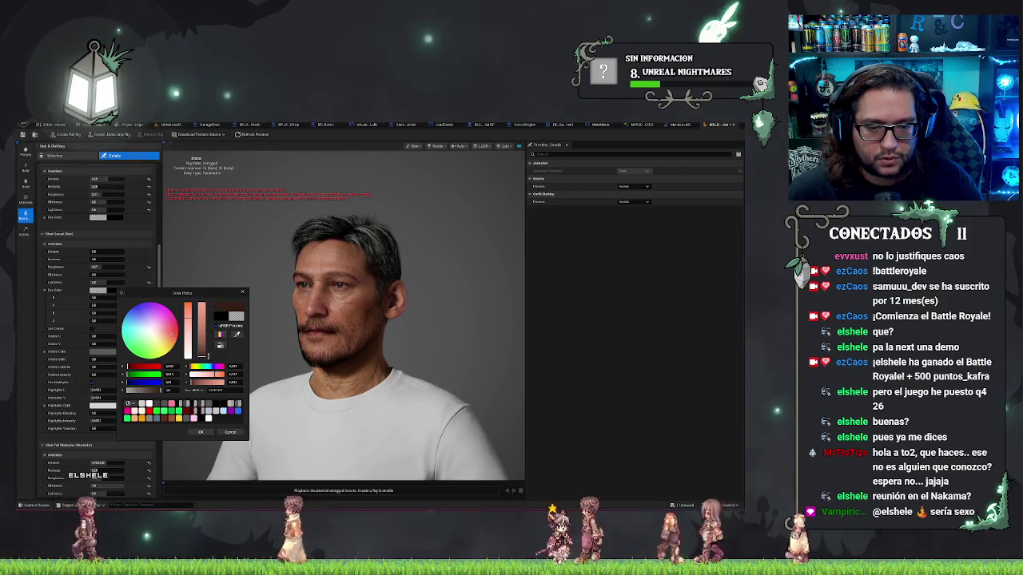
pyautogui.click(201, 431)
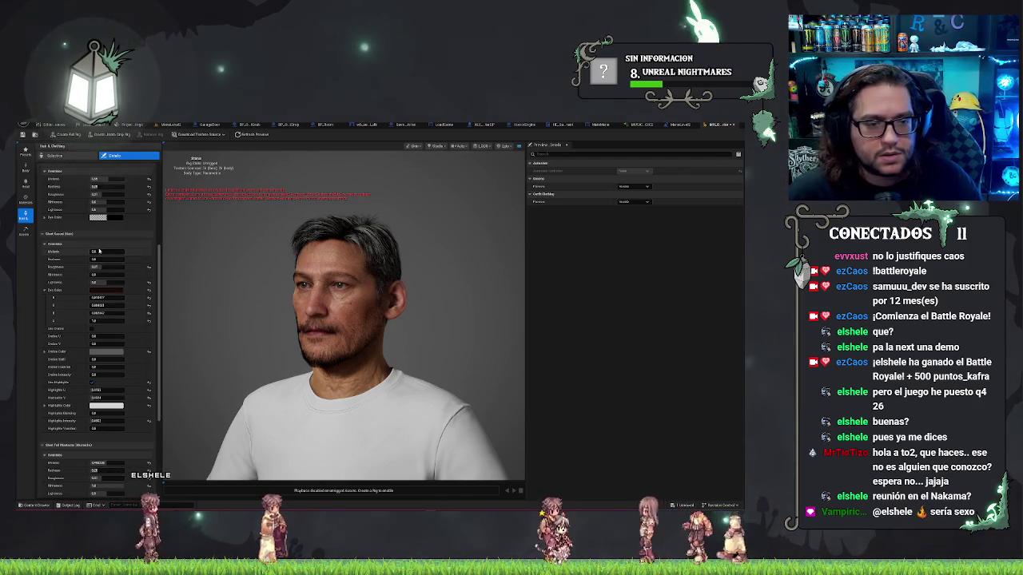
# - Enter 0 as the Melanin override value
pyautogui.click(103, 251)
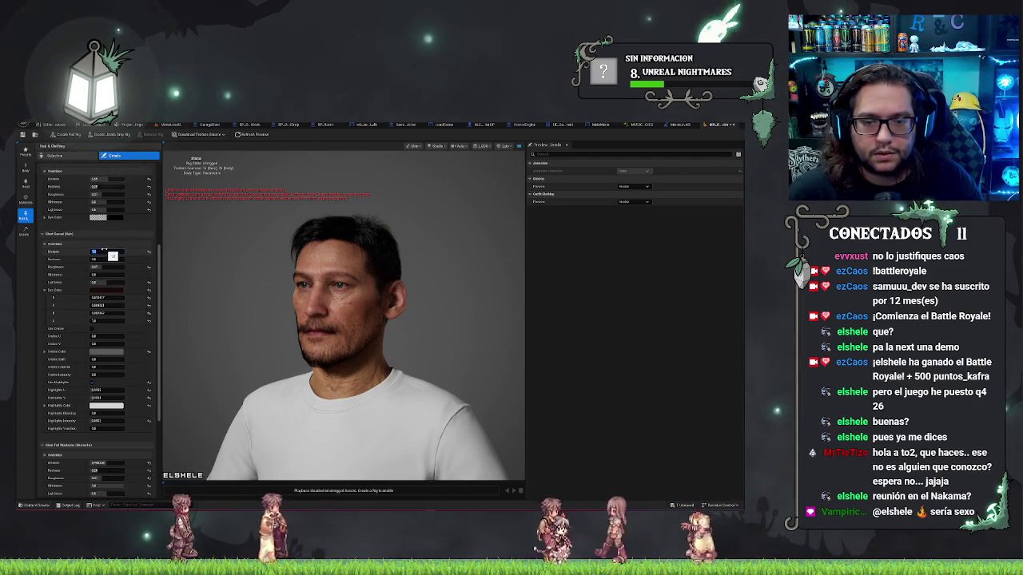
pyautogui.write('0')
pyautogui.press('Return')
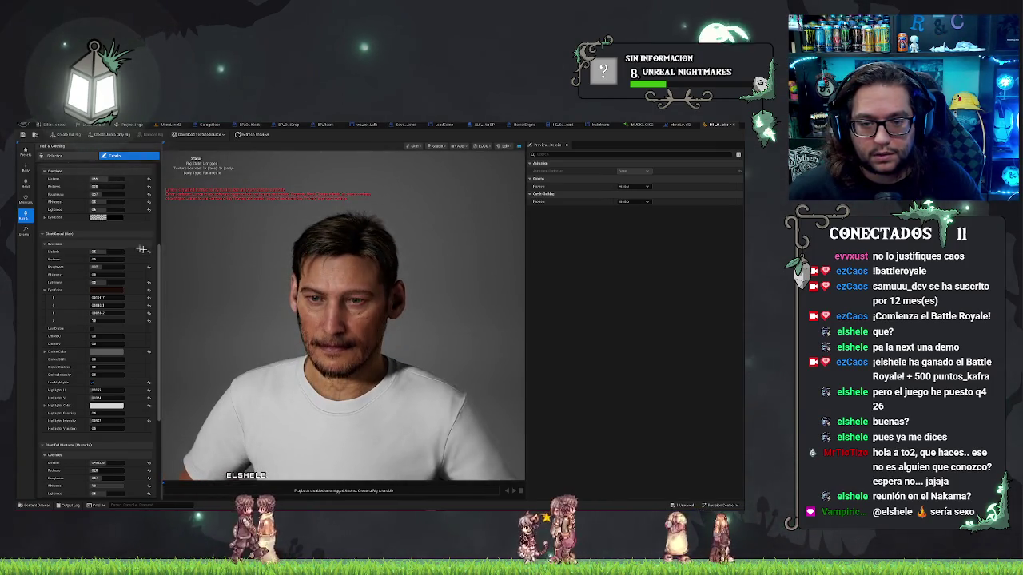
pyautogui.press('Return')
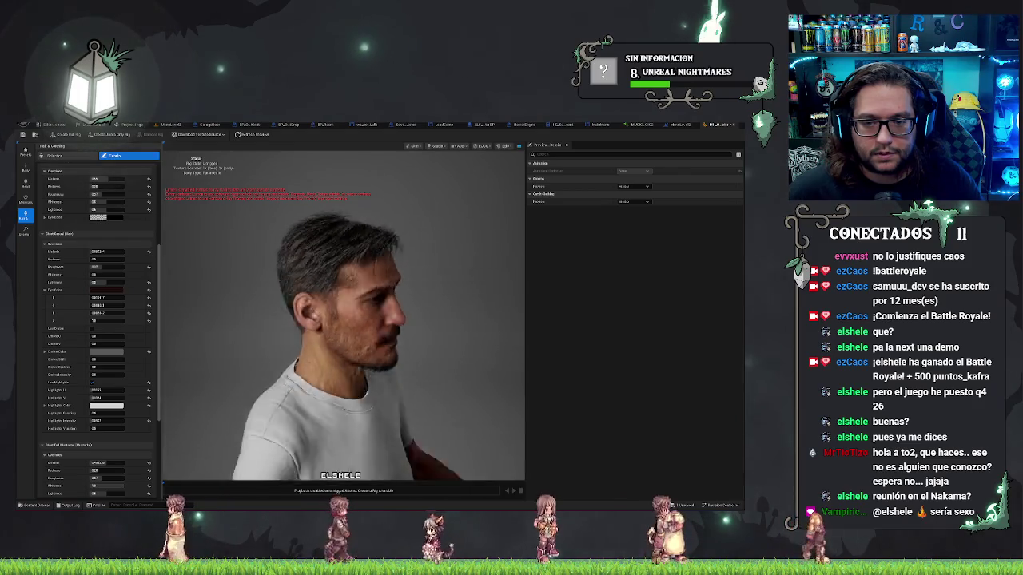
# - In the hair's Overrides, drag Melanin to 1 and set a new Redness value
pyautogui.click(101, 244)
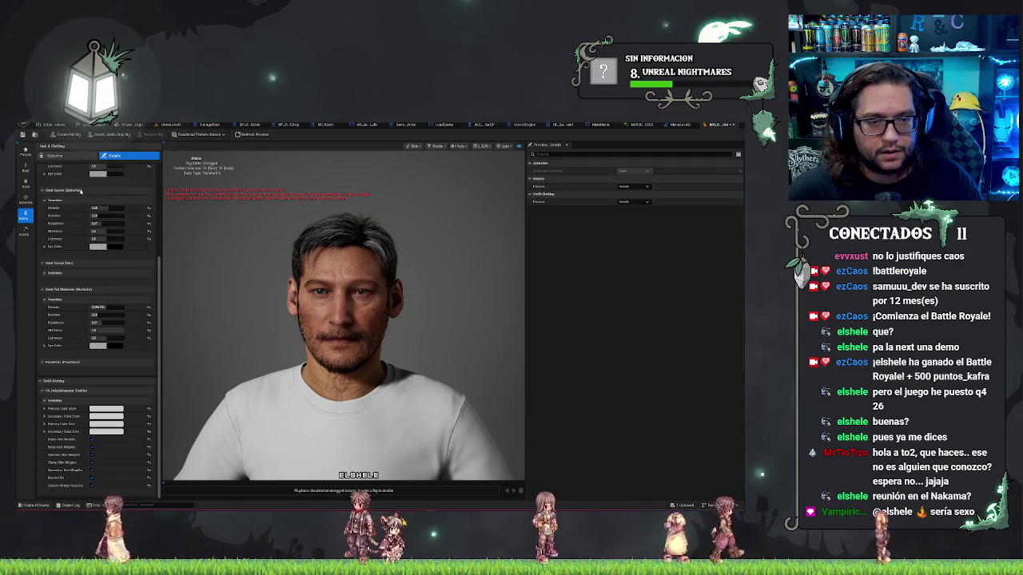
pyautogui.scroll(-1, 96, 240)
pyautogui.click(104, 243)
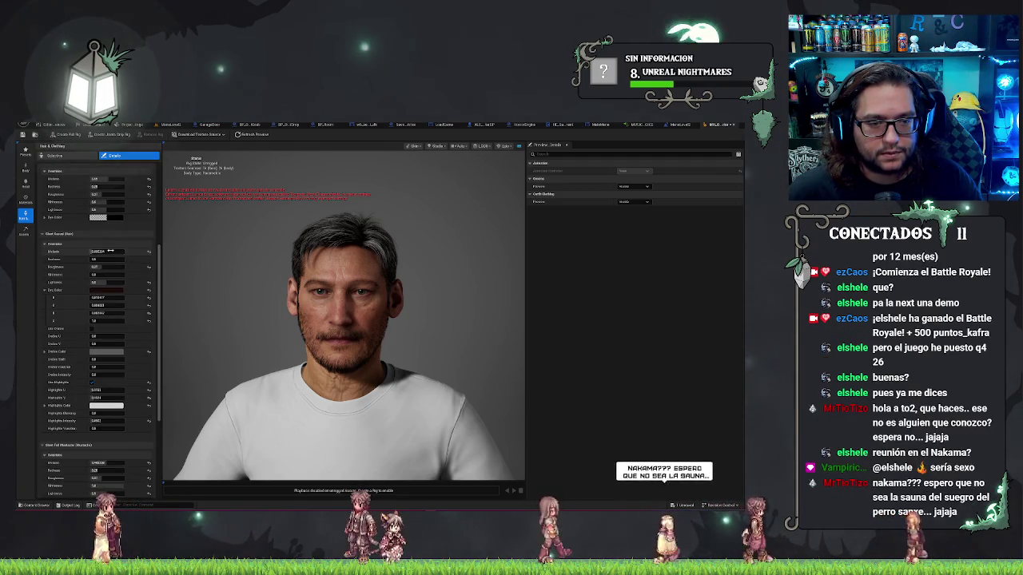
pyautogui.moveTo(109, 251)
pyautogui.mouseDown()
pyautogui.moveTo(123, 257)
pyautogui.moveTo(90, 260)
pyautogui.mouseUp()
pyautogui.click(94, 260)
pyautogui.press('Return')
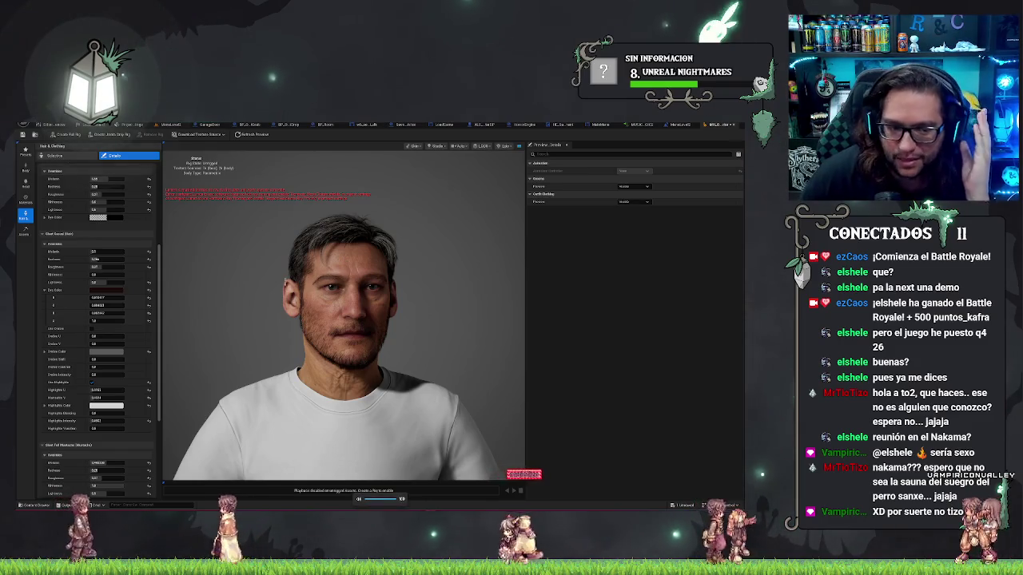
# - Pick a light Highlight Color for the hair, then select another groom's Melanin field
pyautogui.click(109, 406)
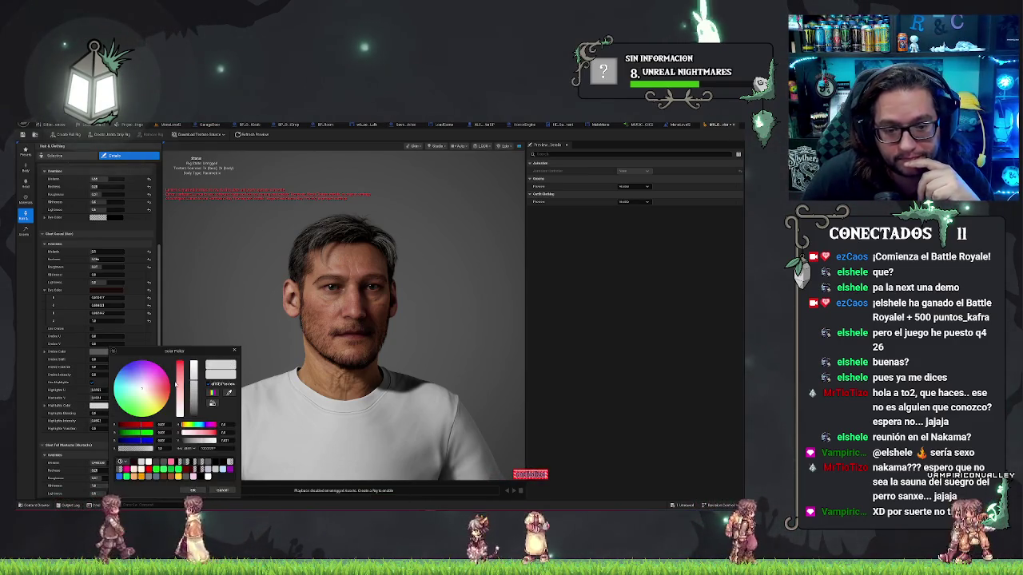
pyautogui.click(199, 490)
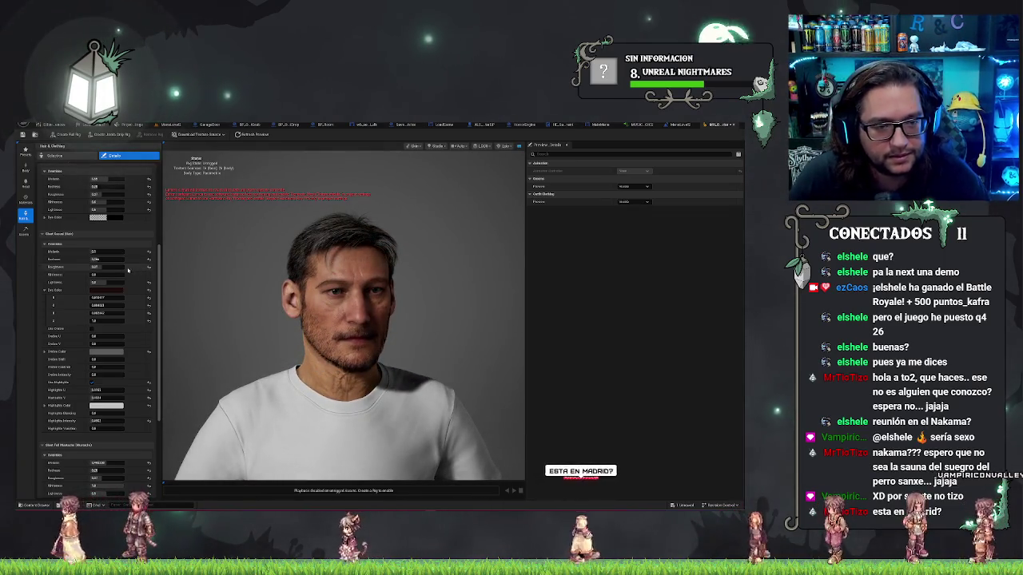
pyautogui.scroll(3, 123, 256)
pyautogui.click(120, 232)
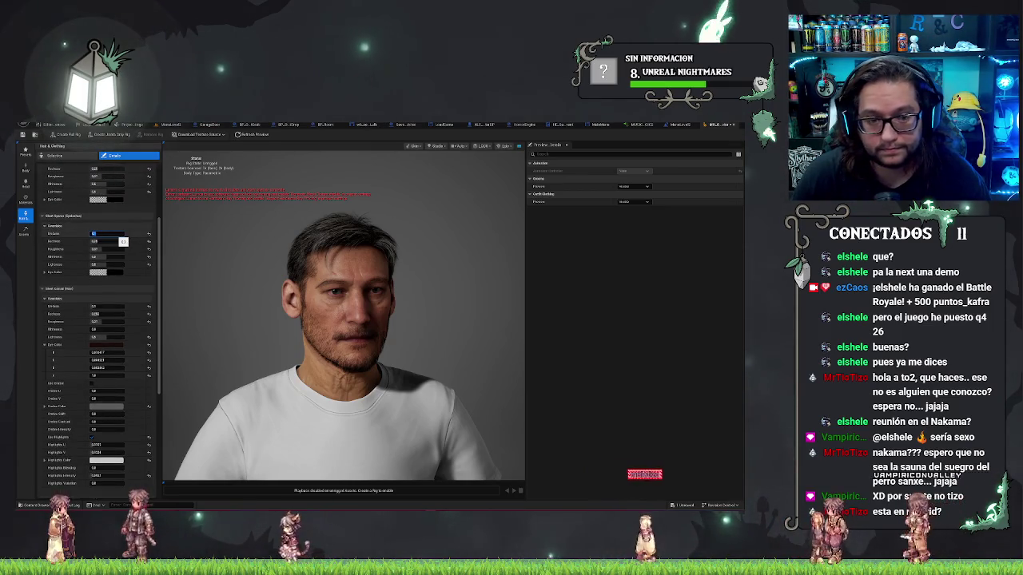
pyautogui.scroll(6, 112, 288)
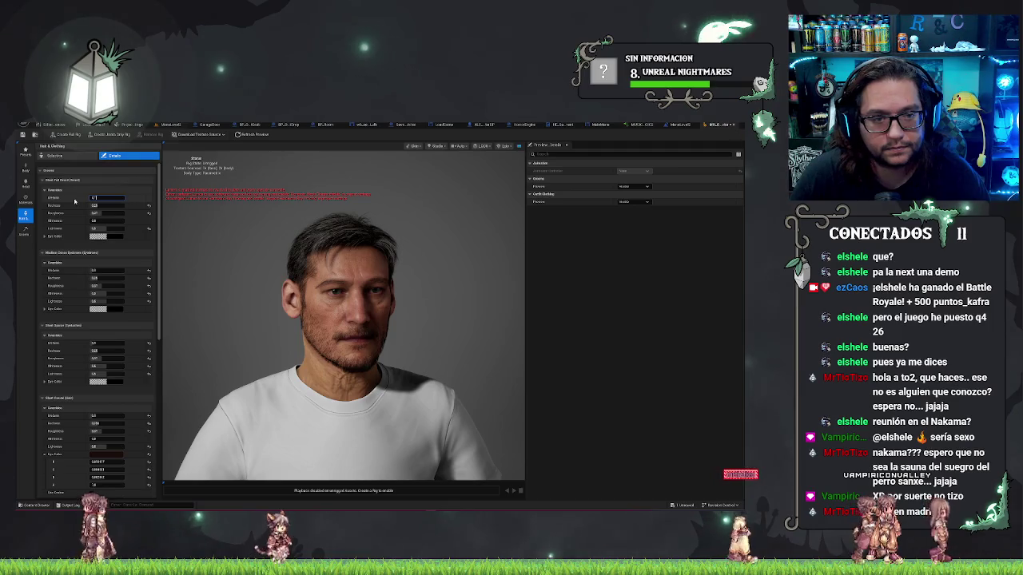
pyautogui.scroll(-6, 48, 308)
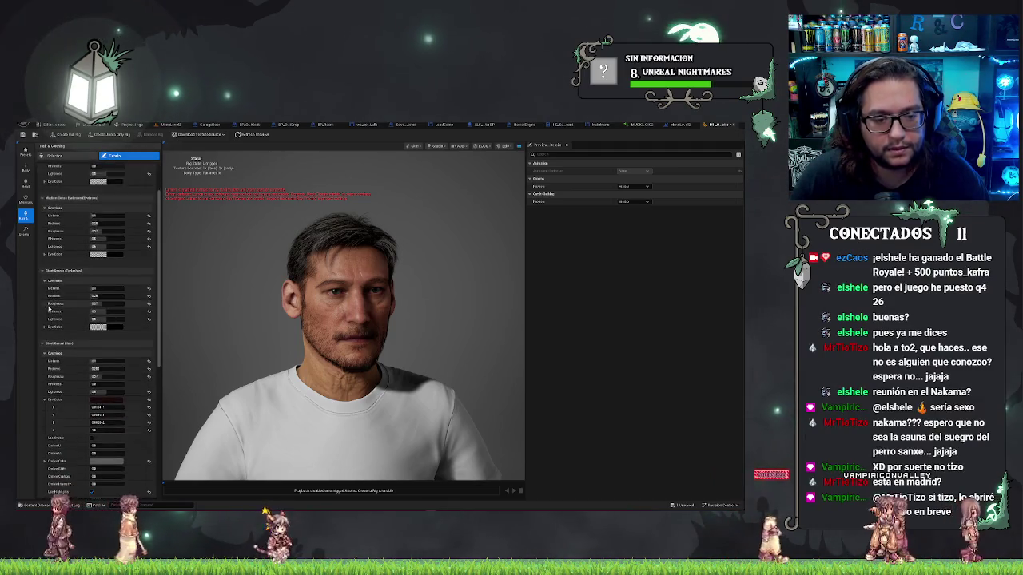